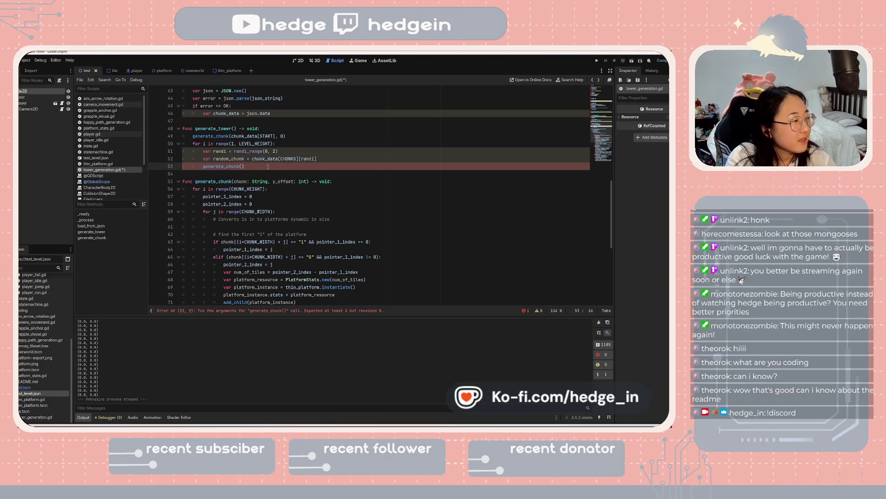
Pass random_chunk with row i to generate_chunk and make the loop run to LEVEL_HEIGHT - 1
type("random")
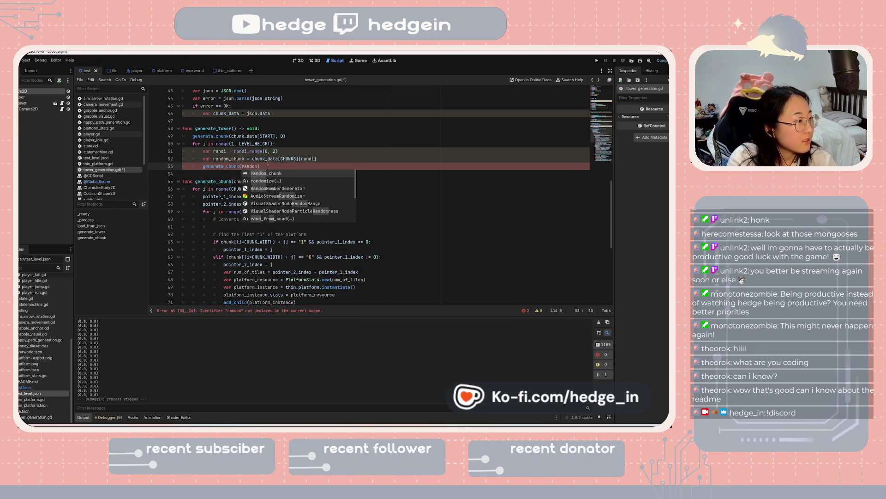
key("Return")
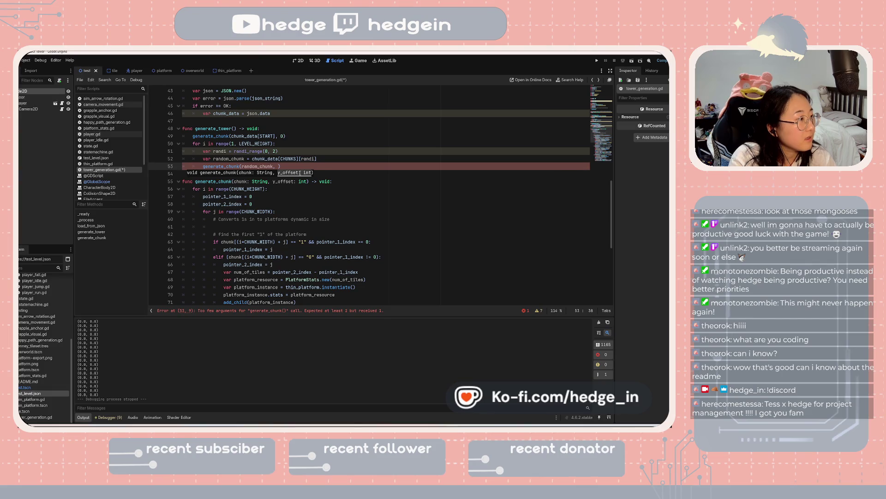
type(")")
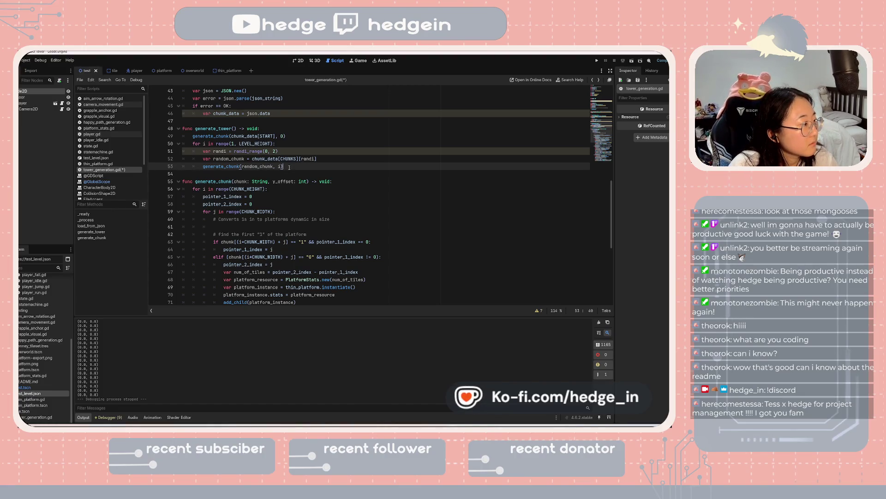
left_click(270, 143)
type("- 1")
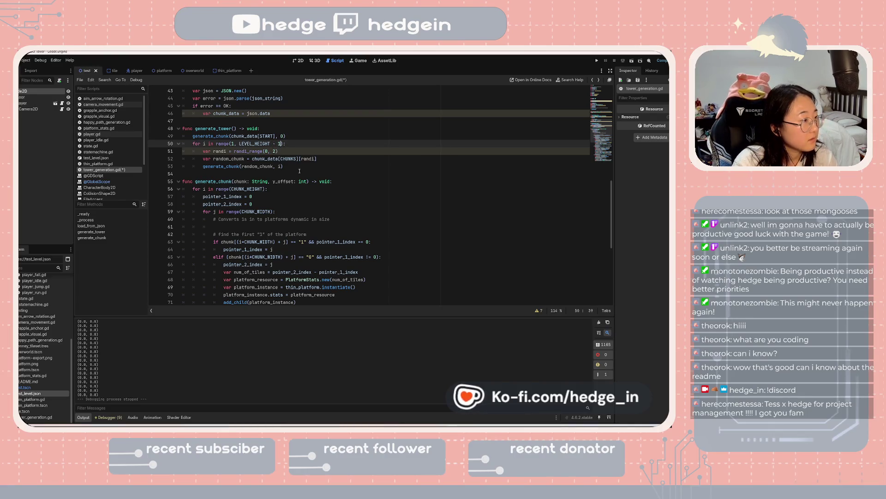
Add generate_chunk(chunk_data[END], 19) after the loop and save tower_generation.gd
left_click(299, 167)
key("Return")
type("te_chunk")
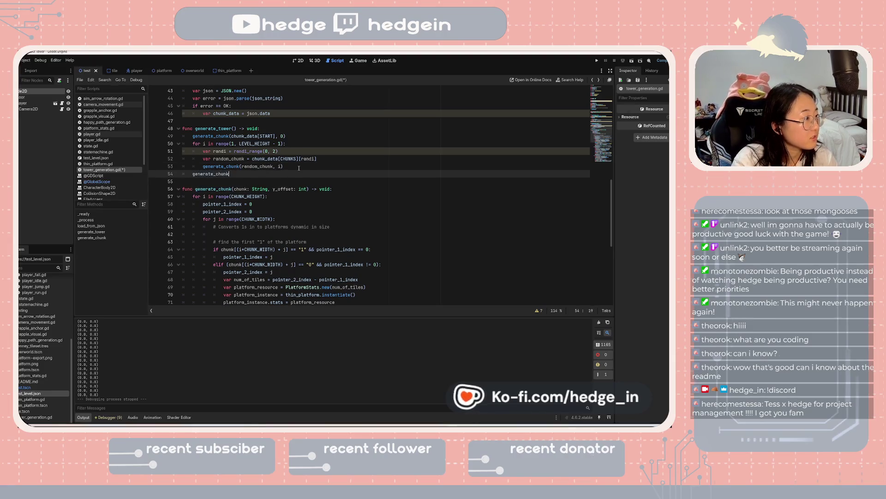
type("(chunk")
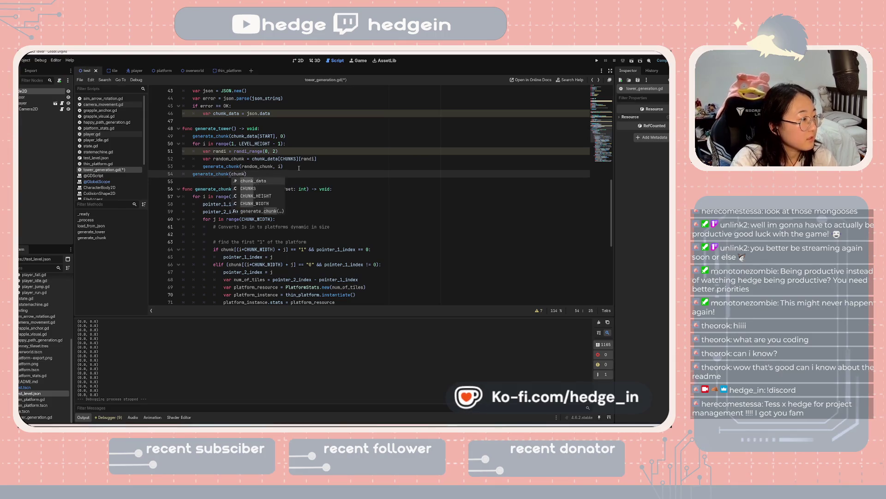
type(")")
type("k_data")
type("[NE")
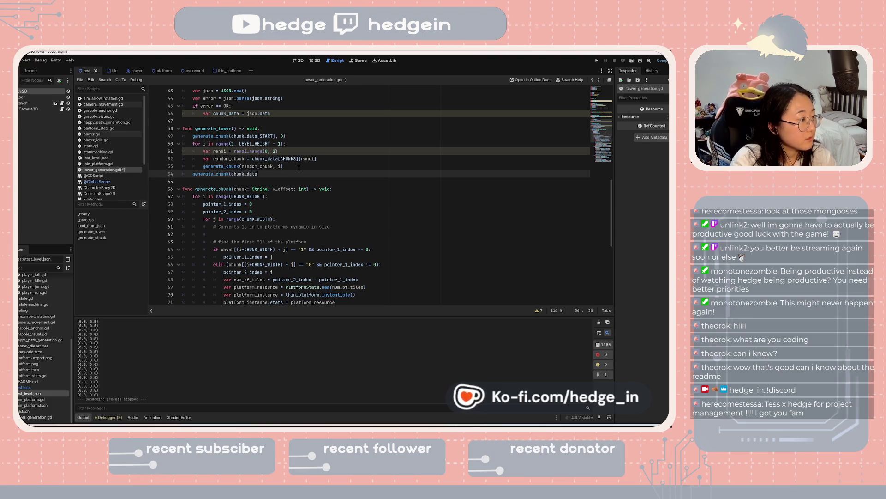
key("BackSpace")
key("BackSpace")
type("END], 19")
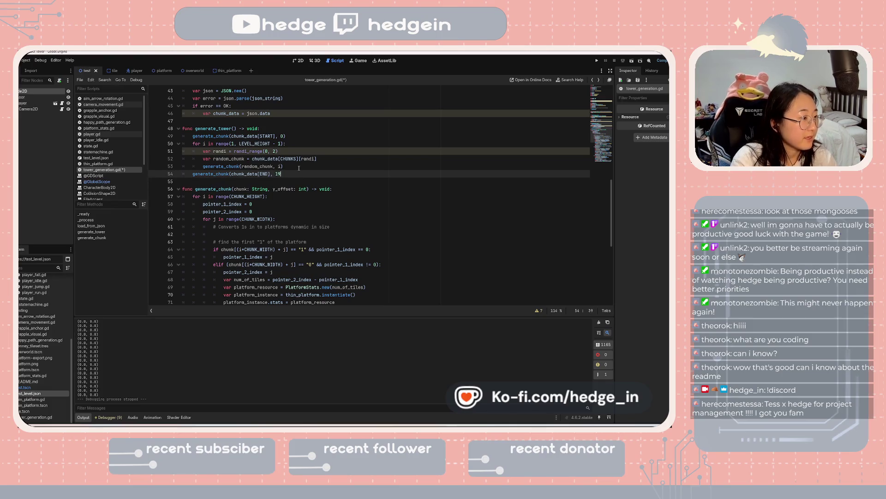
type(")")
left_click(291, 189)
key("ctrl+s")
scroll(291, 217, "down", 8)
scroll(290, 222, "up", 14)
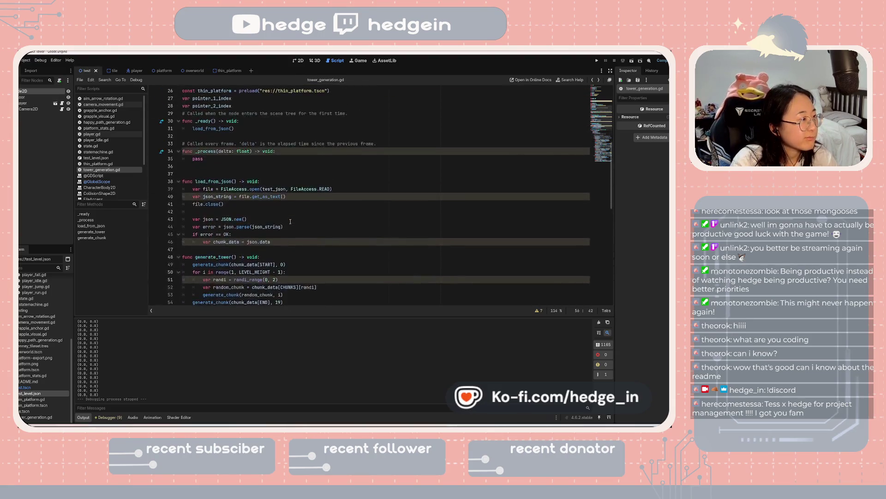
Add a generate_tower() call on a new line under load_from_json() in _ready
scroll(290, 222, "up", 4)
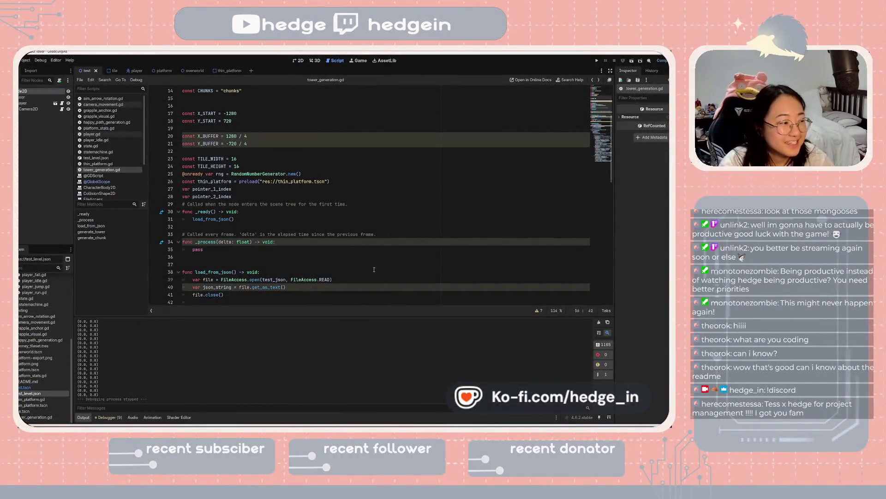
left_click(369, 219)
scroll(313, 240, "down", 15)
scroll(317, 245, "down", 1)
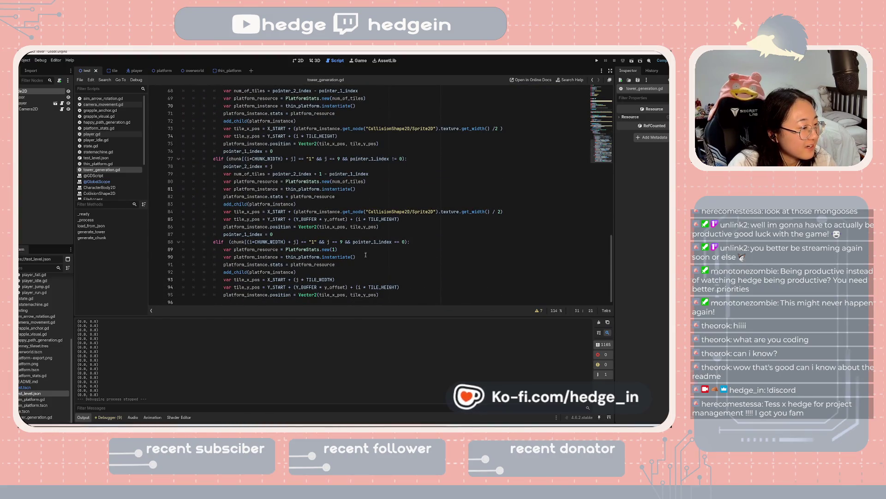
left_click_drag(352, 242, 417, 245)
left_click(408, 301)
scroll(407, 291, "up", 19)
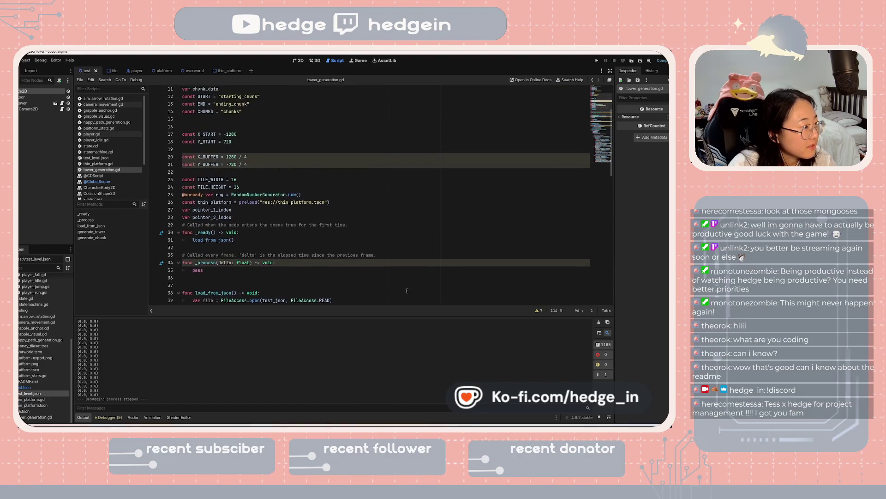
scroll(299, 191, "down", 14)
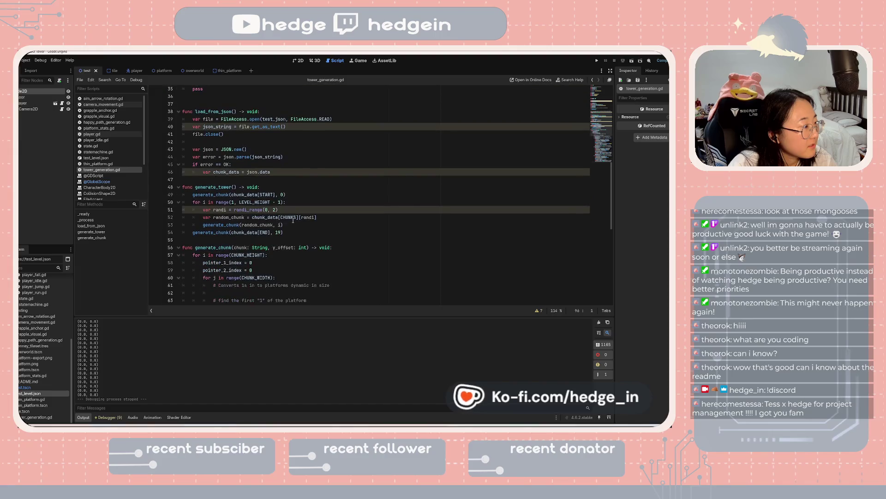
scroll(293, 221, "up", 11)
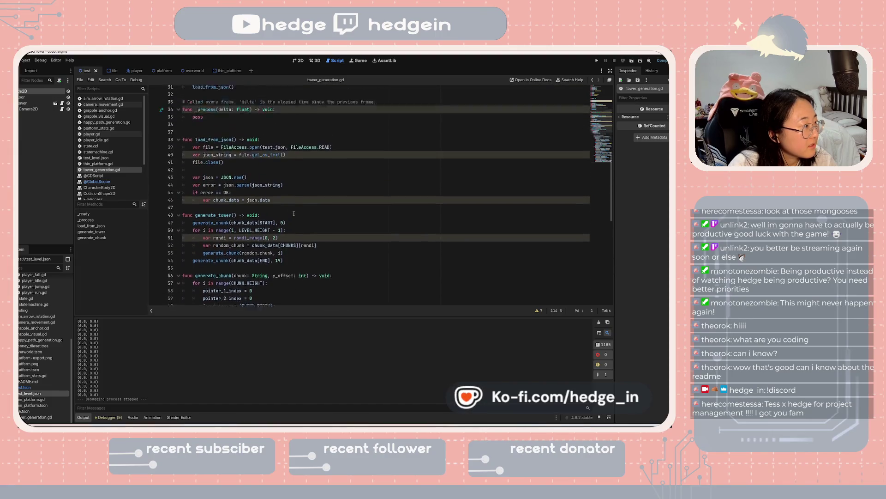
left_click(248, 177)
left_click(246, 173)
key("Return")
type("generate_tower(")
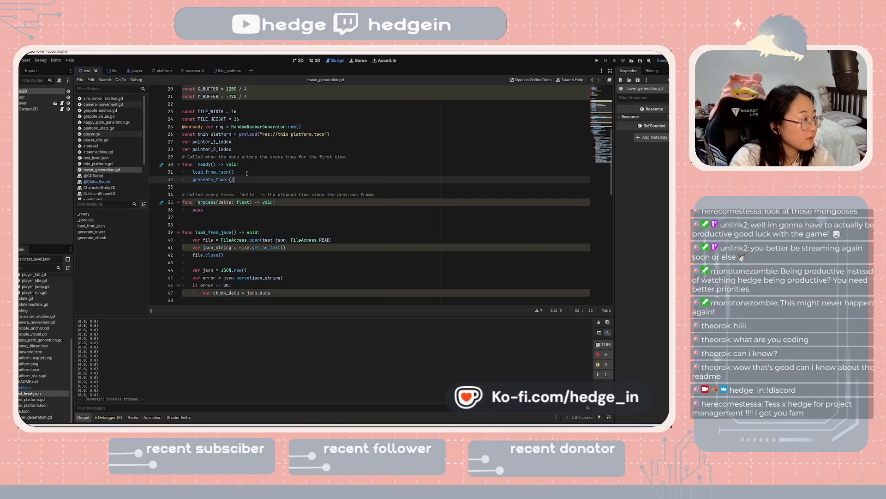
left_click(263, 195)
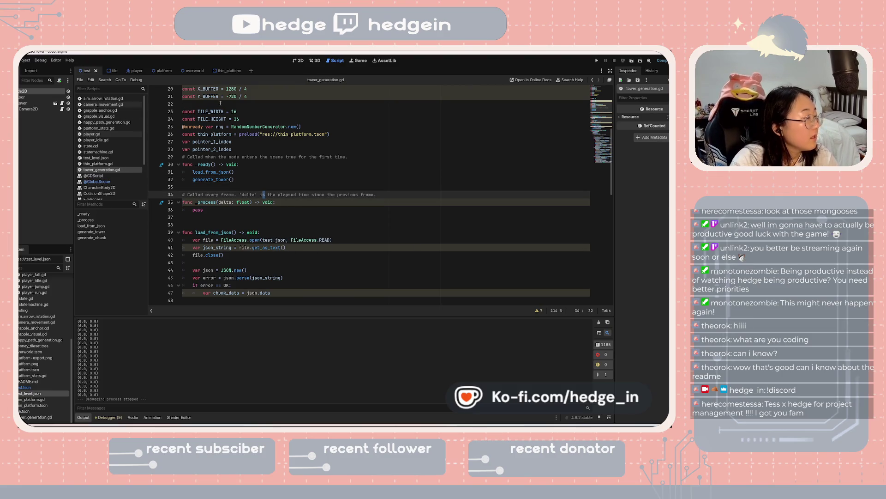
scroll(221, 103, "up", 2)
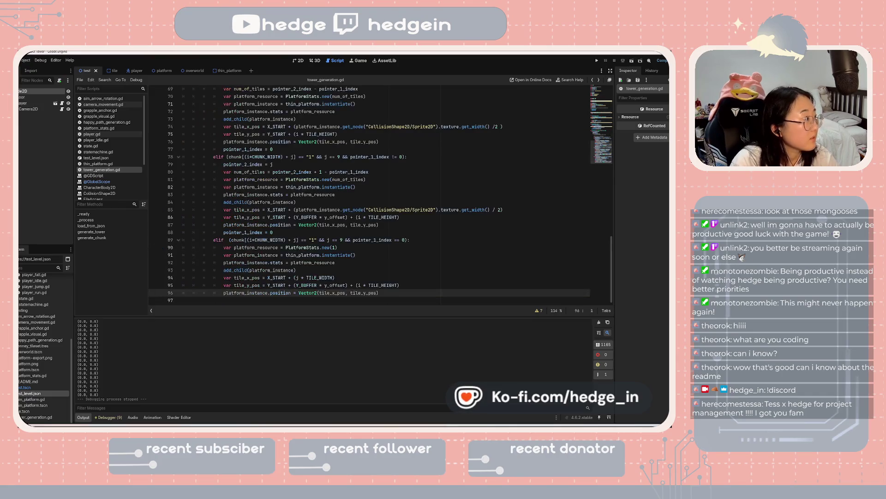
Set the Camera2D node's Inspector zoom to 0.1
left_click(28, 109)
left_click(668, 186)
type("0.1")
left_click(576, 183)
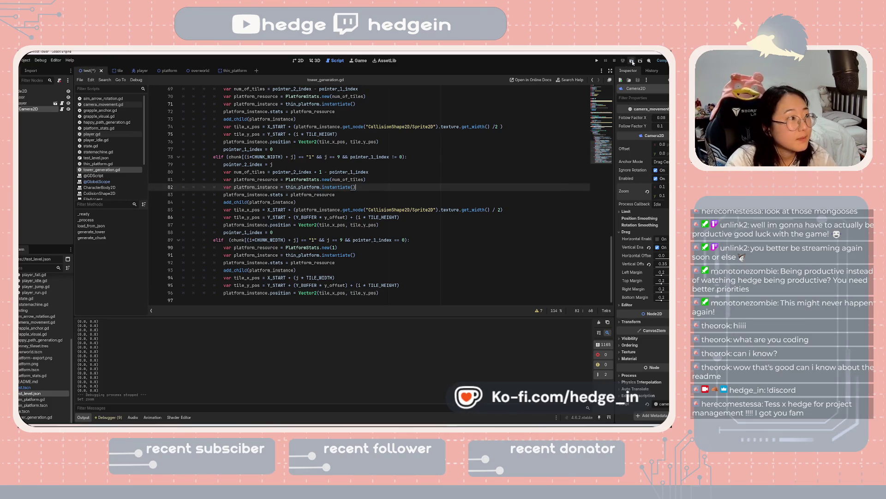
Run the project, stop it, rerun it and inspect the starting_chunk invalid-access error at line 50
left_click(632, 61)
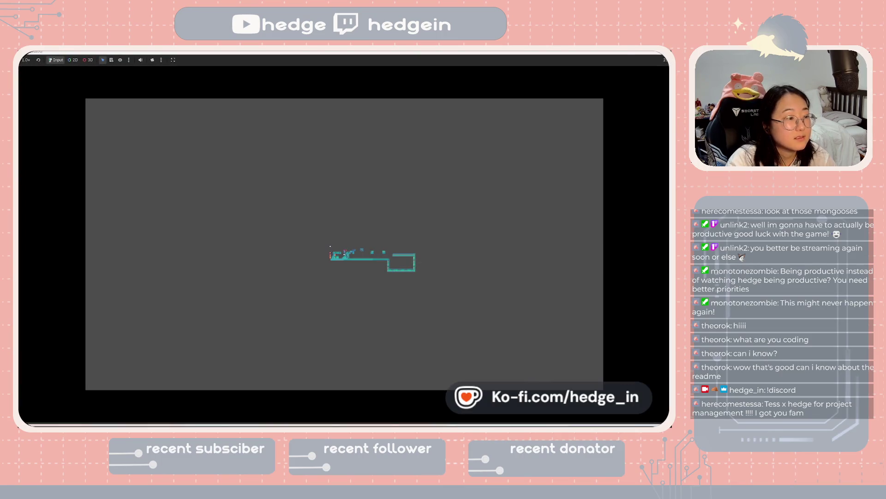
key("F8")
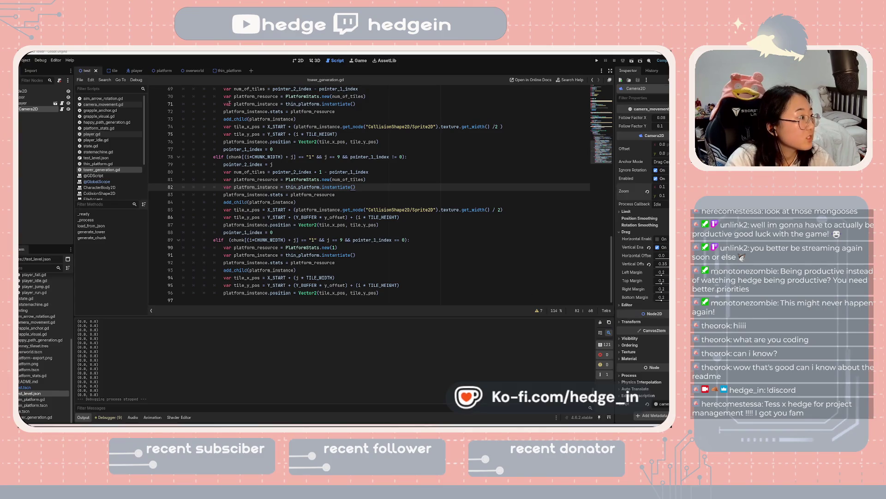
key("F5")
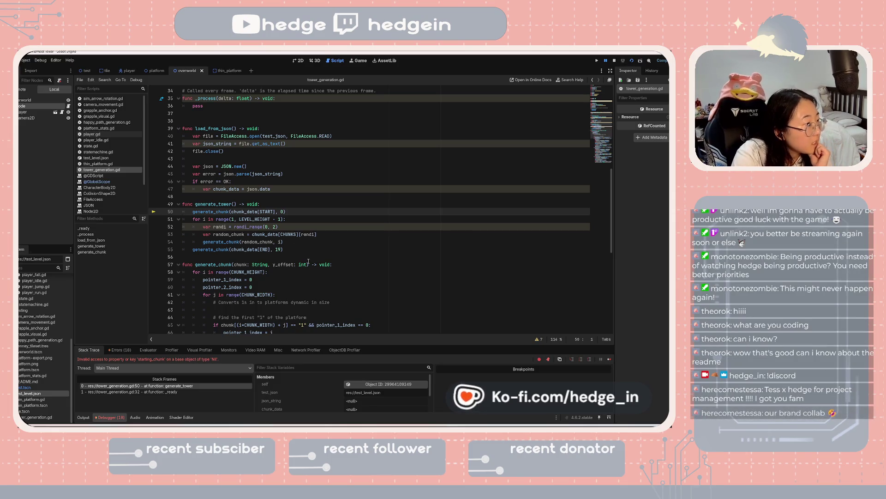
scroll(309, 259, "up", 10)
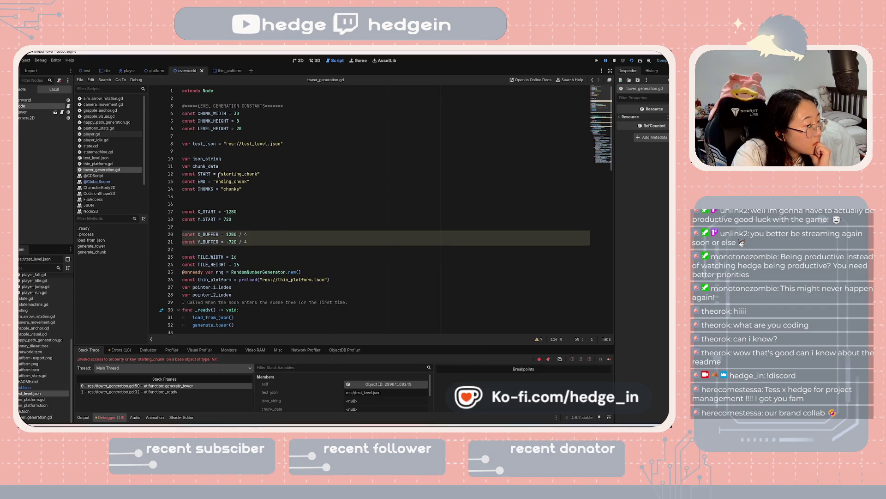
scroll(276, 241, "down", 2)
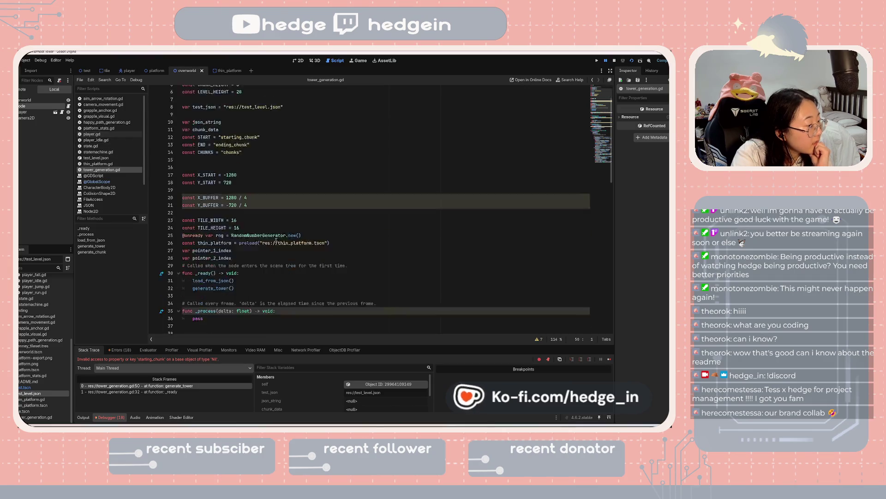
scroll(276, 241, "down", 5)
scroll(219, 199, "up", 5)
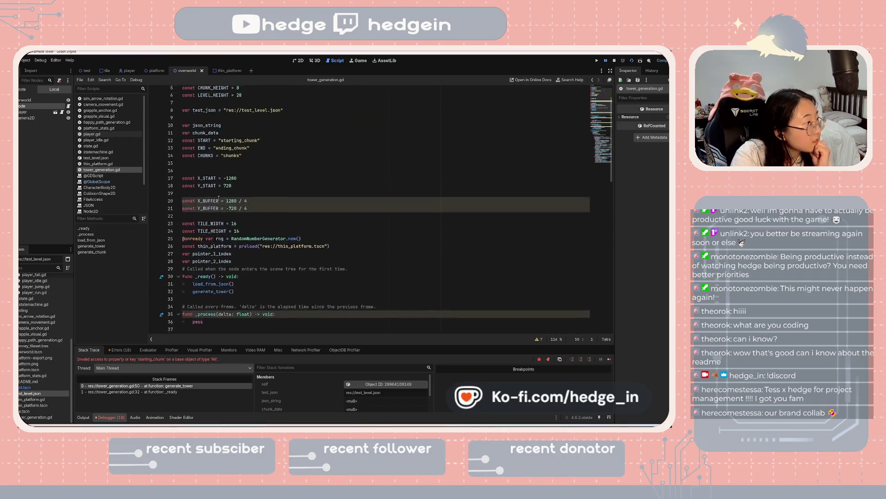
scroll(220, 197, "up", 2)
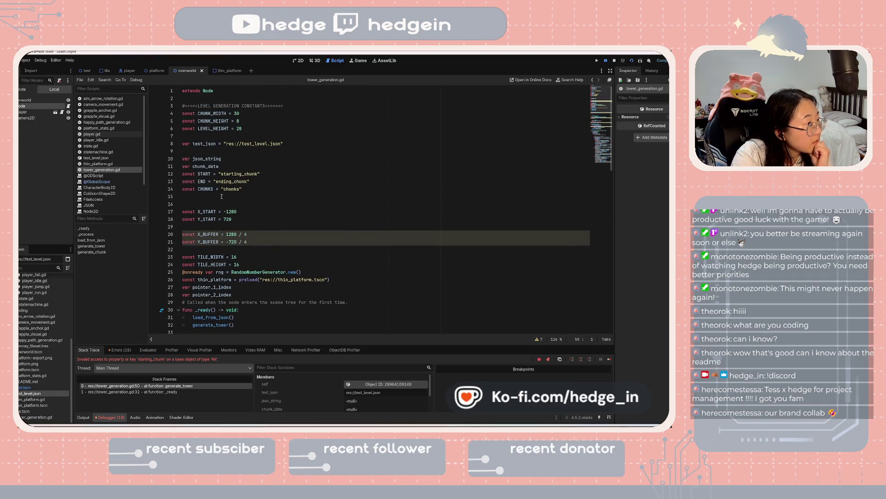
left_click(105, 158)
key("alt+Left")
scroll(231, 194, "down", 3)
left_click(289, 222)
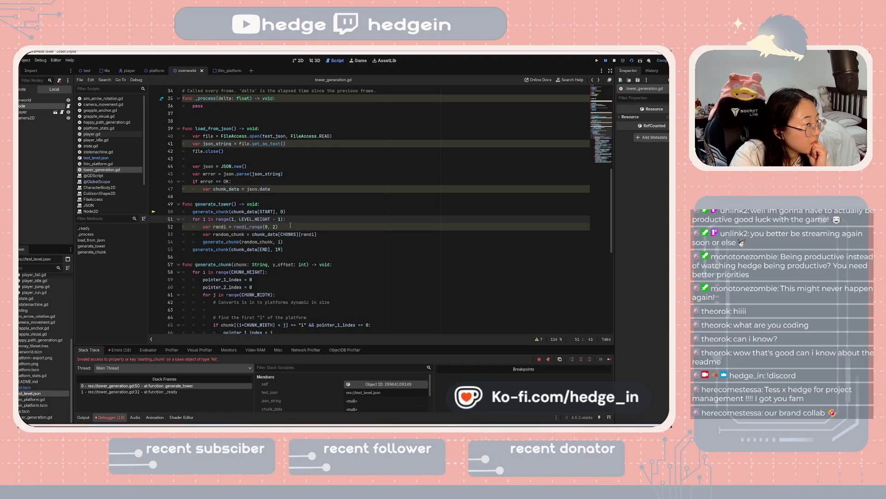
left_click(257, 211)
scroll(257, 212, "up", 2)
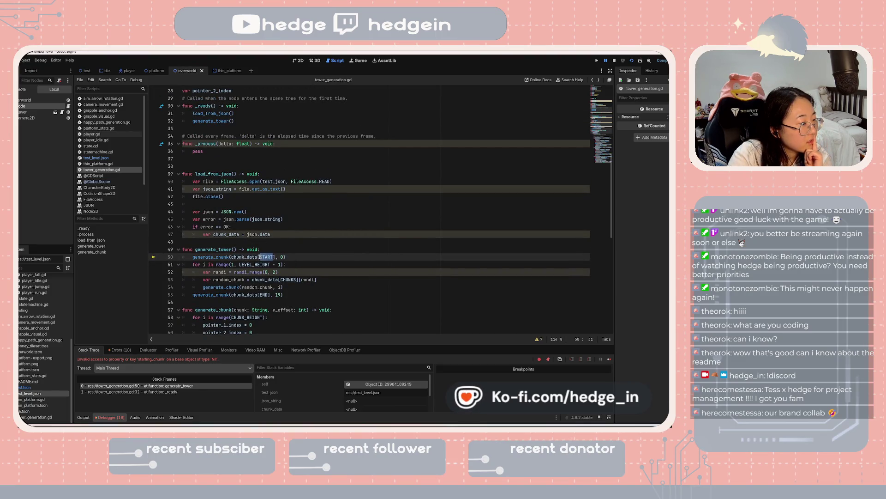
type("\"starting_chunk")
key("ctrl+s")
left_click(247, 211)
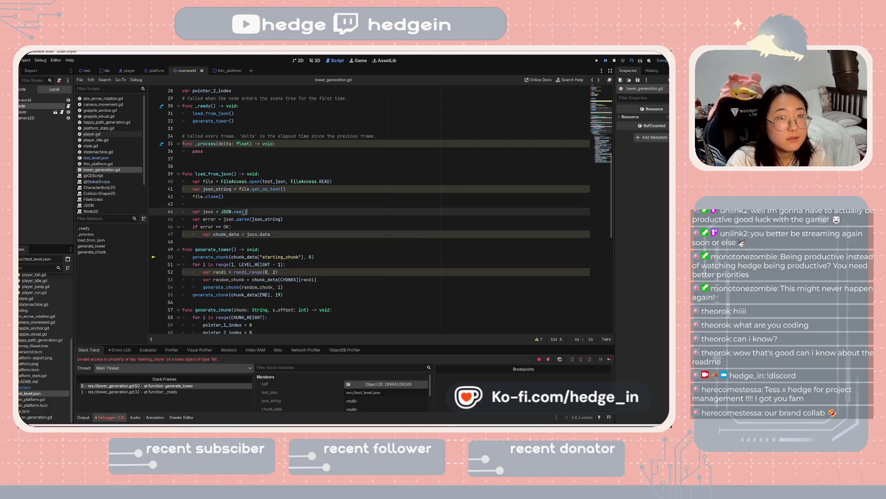
left_click(632, 61)
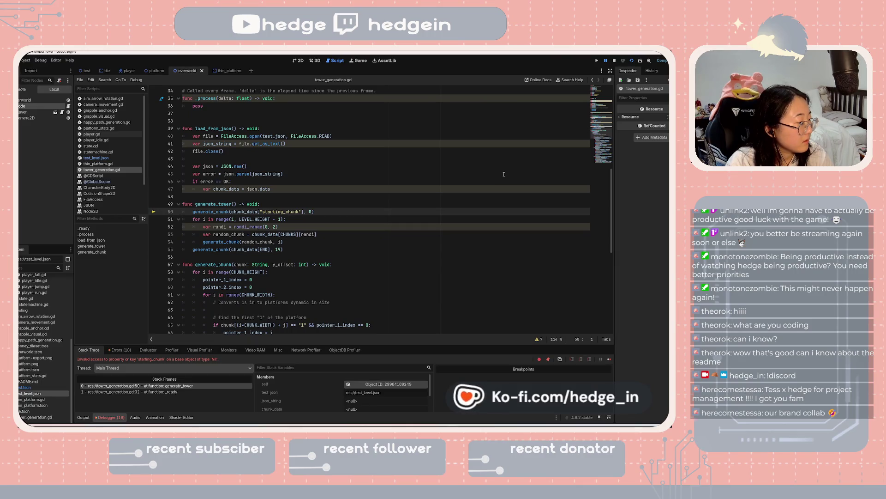
scroll(282, 233, "up", 3)
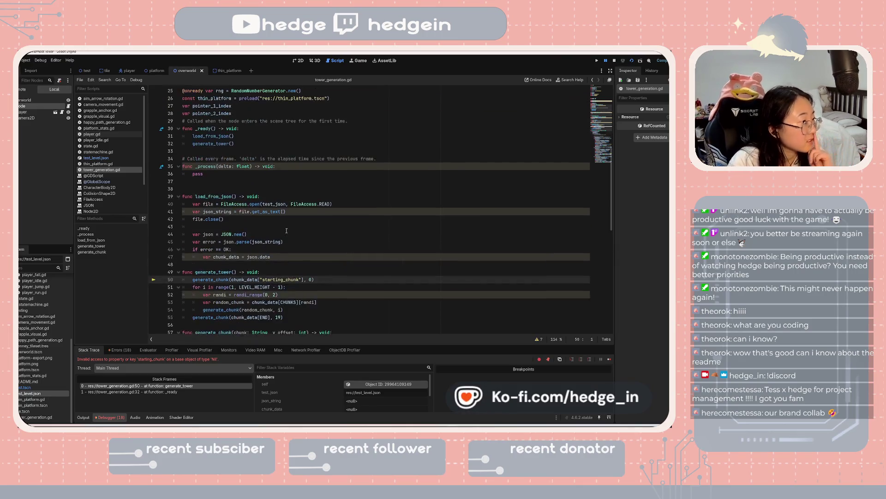
scroll(279, 237, "up", 4)
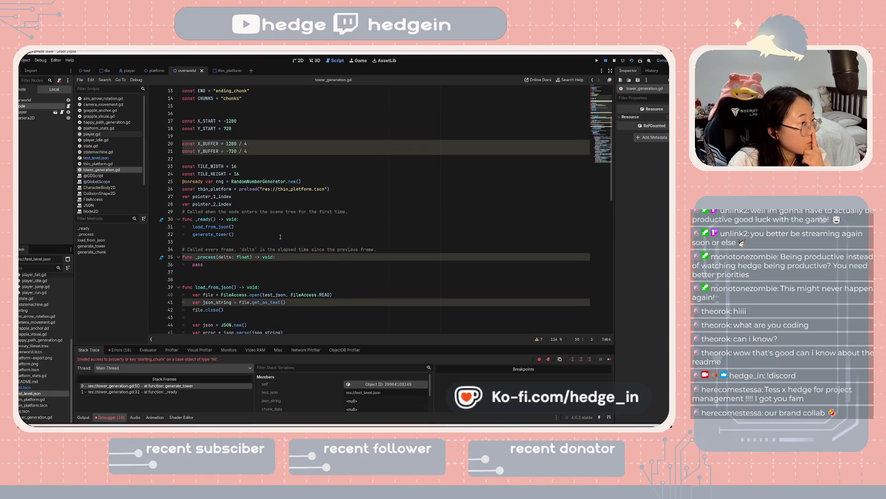
scroll(280, 237, "up", 4)
scroll(280, 243, "down", 10)
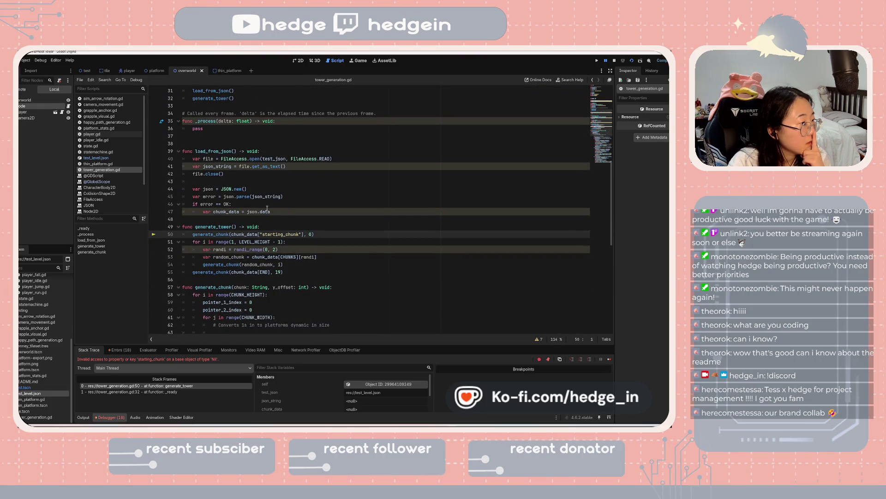
left_click(266, 217)
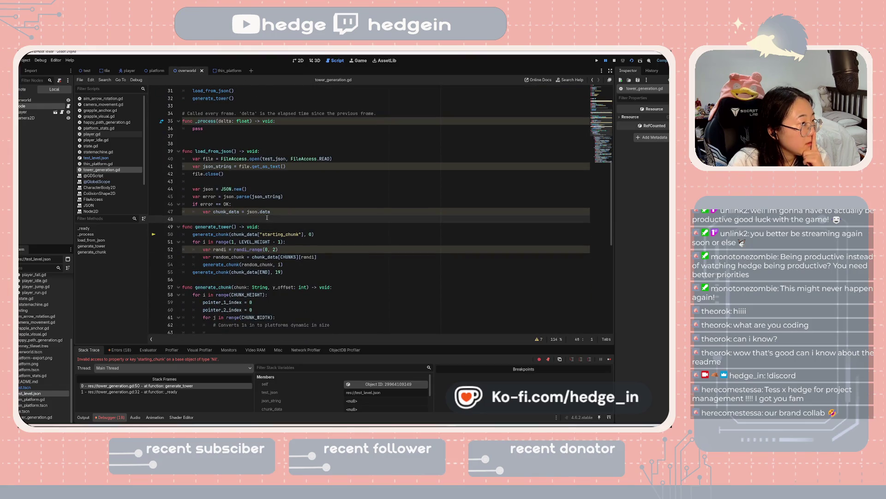
scroll(261, 210, "up", 4)
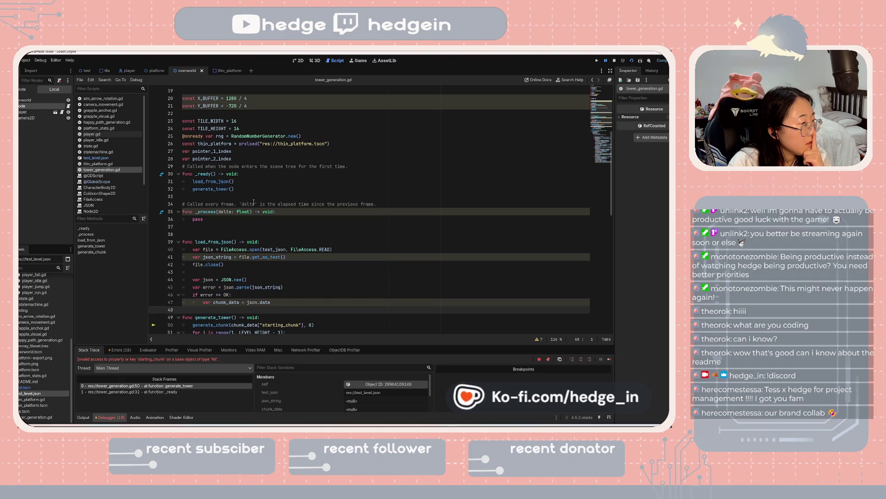
scroll(249, 207, "down", 1)
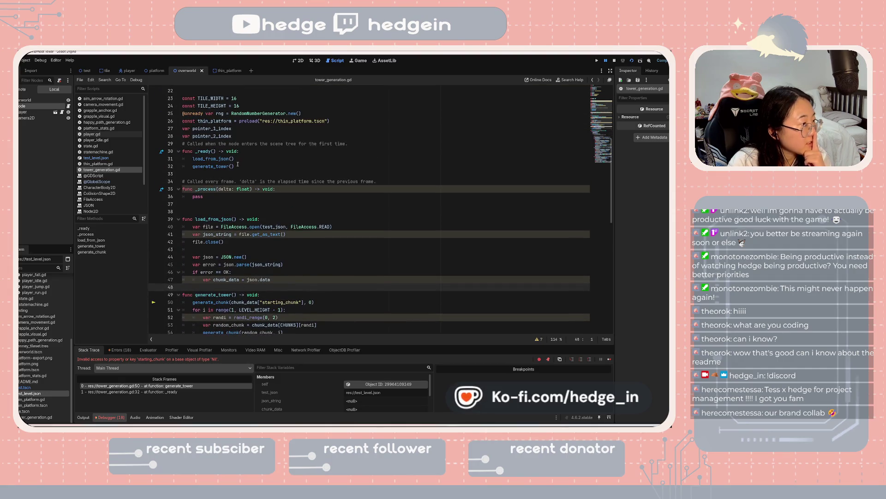
left_click(242, 161)
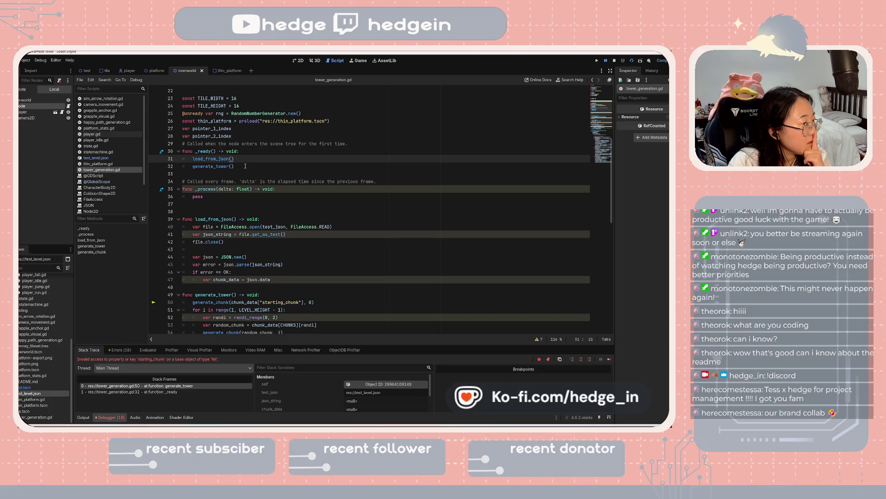
scroll(245, 165, "down", 3)
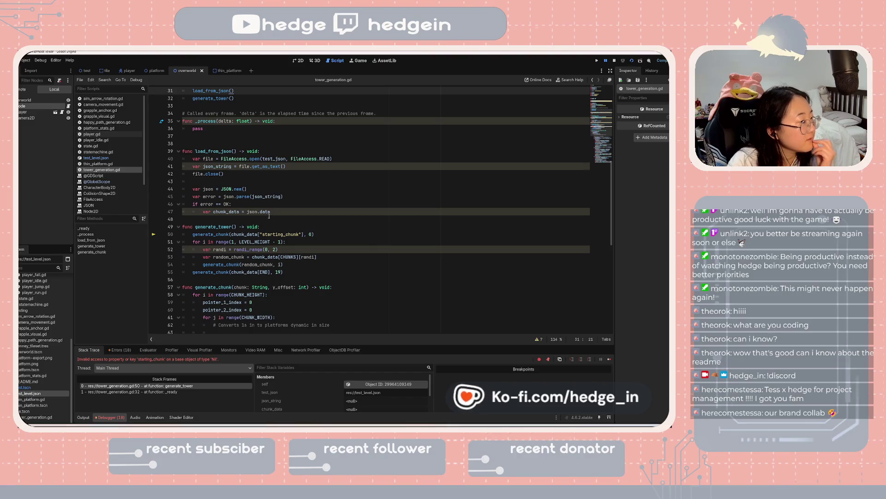
scroll(257, 230, "up", 1)
scroll(257, 229, "up", 2)
Replace generate_tower() in _ready with call_deferred("generate_tower"), save the script and relaunch the project
left_click_drag(234, 166, 193, 166)
type("pall")
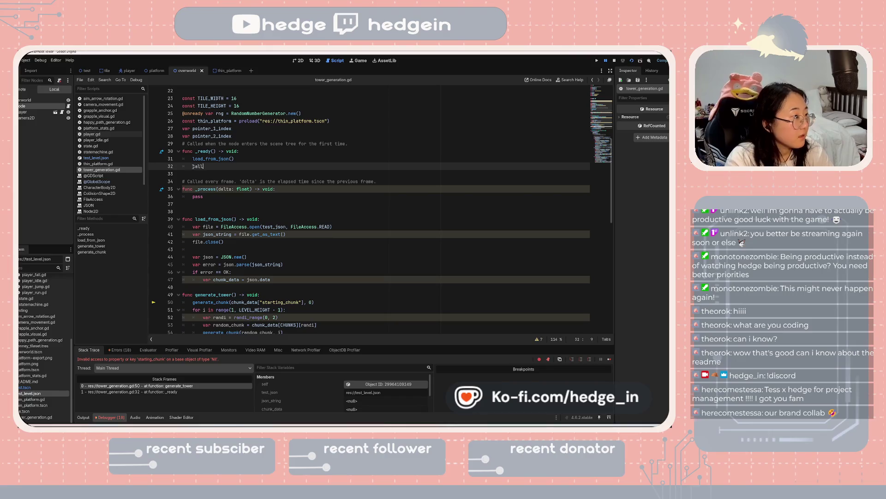
key("Down")
key("Down")
key("Return")
type("gene")
key("Return")
key("ctrl+BackSpace")
key("ctrl+BackSpace")
type("\"generate_tow")
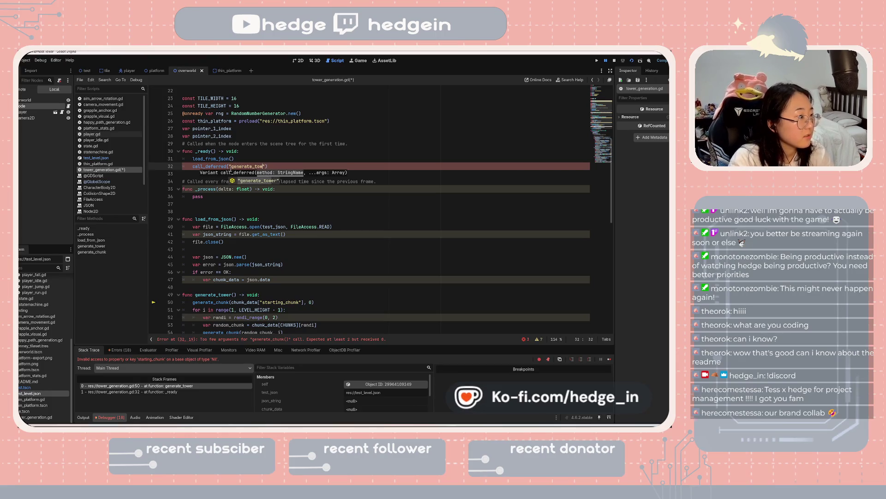
key("Return")
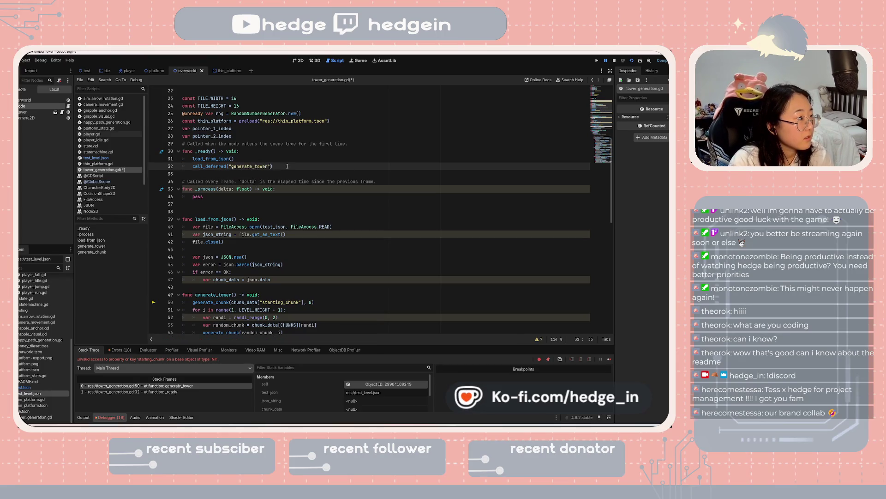
key("End")
key("ctrl+s")
scroll(351, 275, "down", 2)
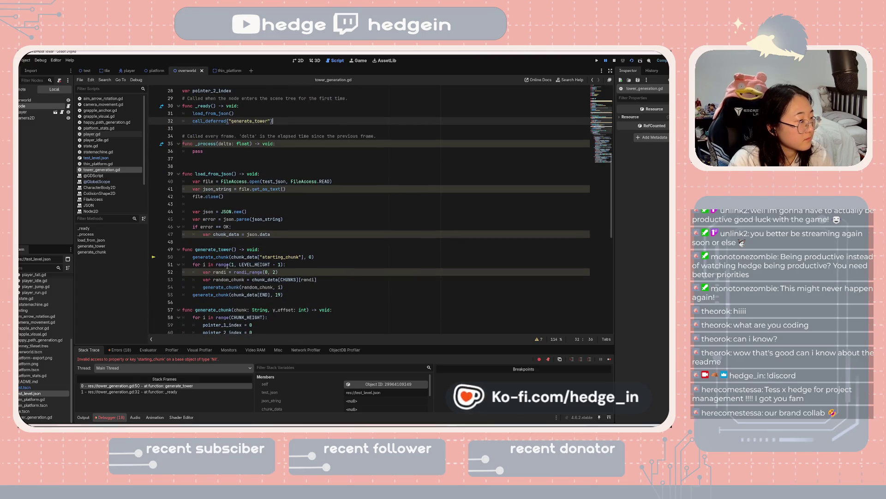
left_click(631, 60)
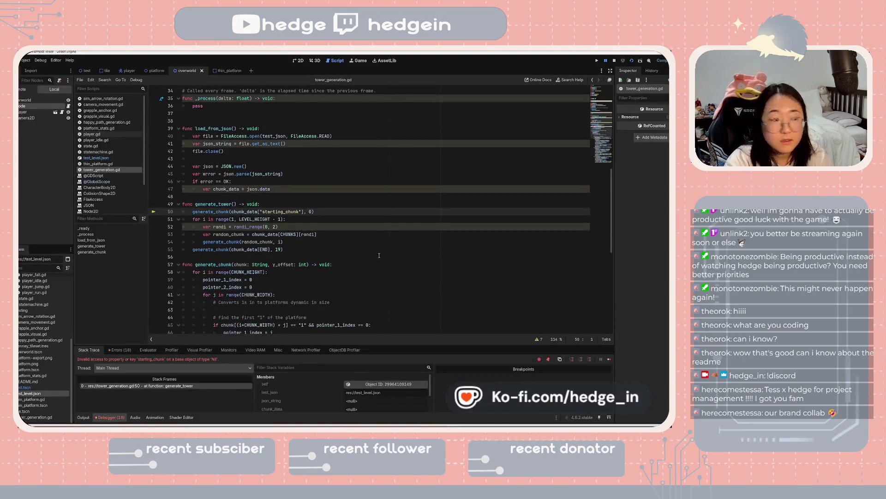
scroll(316, 268, "down", 2)
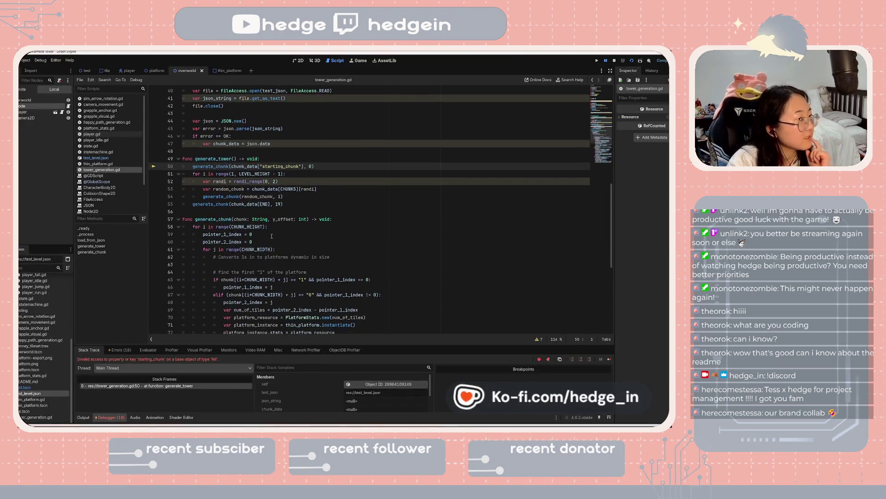
scroll(298, 252, "up", 2)
scroll(297, 253, "down", 4)
scroll(257, 274, "up", 3)
scroll(256, 274, "up", 3)
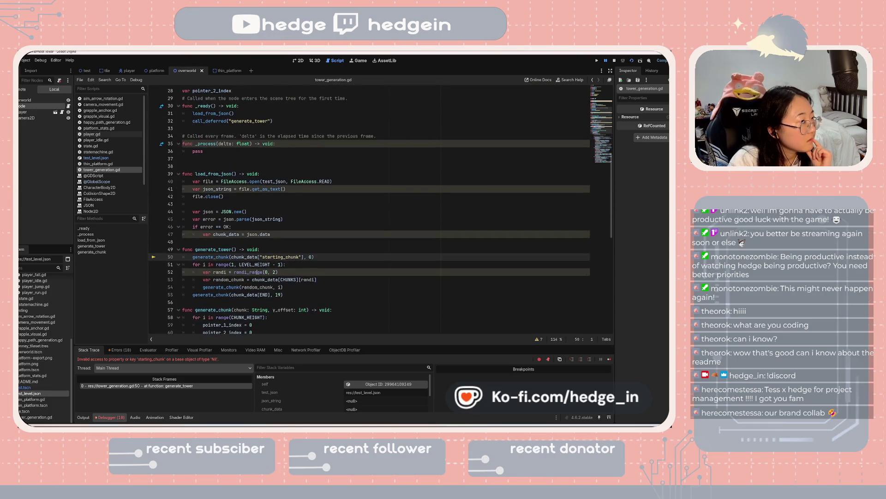
left_click(258, 241)
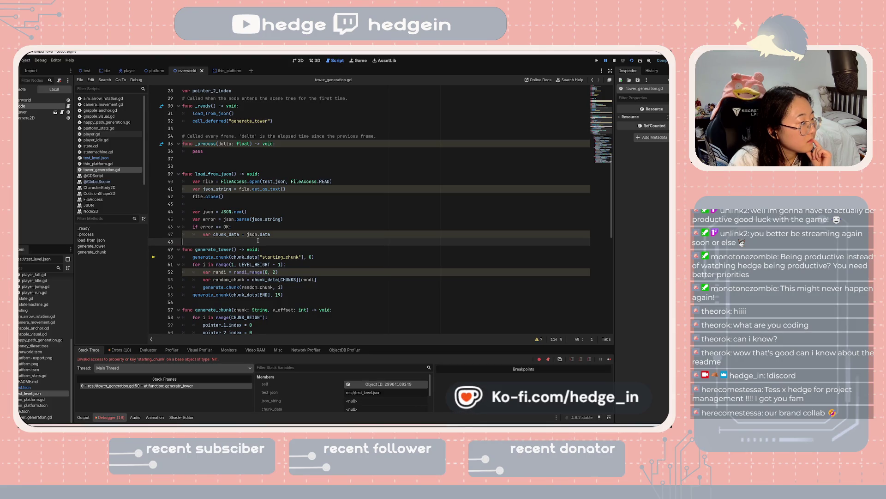
scroll(258, 241, "up", 3)
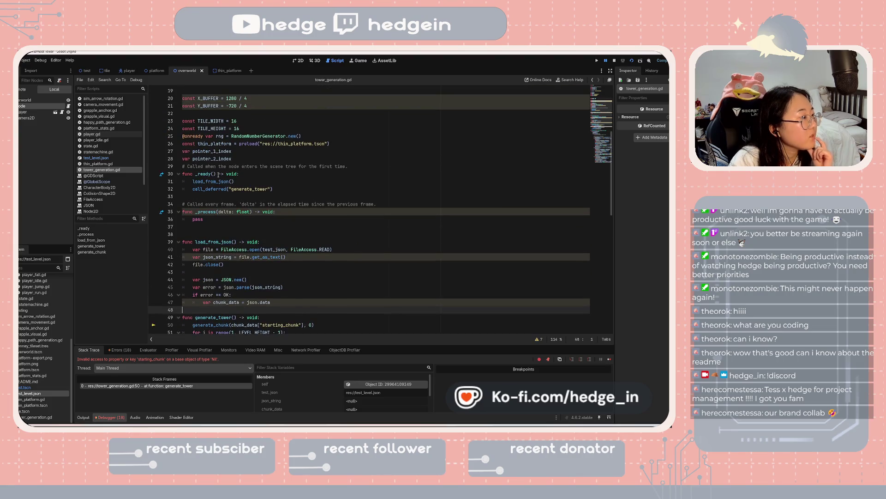
scroll(218, 174, "down", 2)
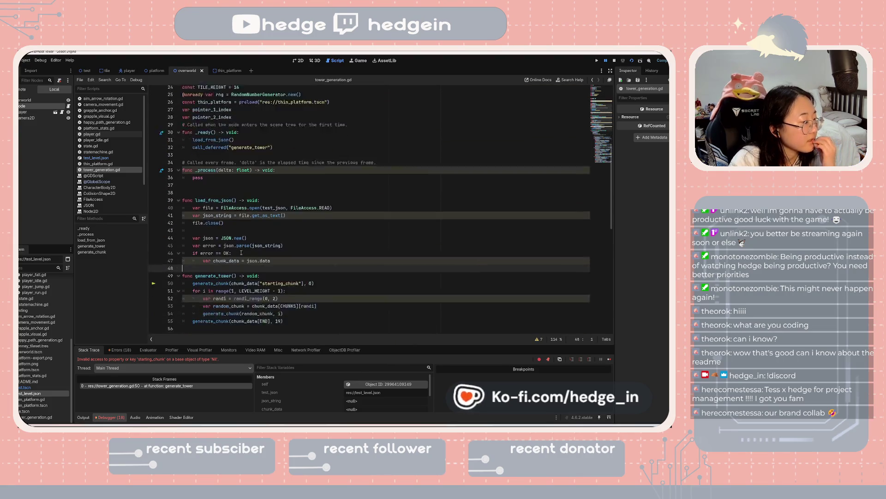
scroll(241, 253, "down", 1)
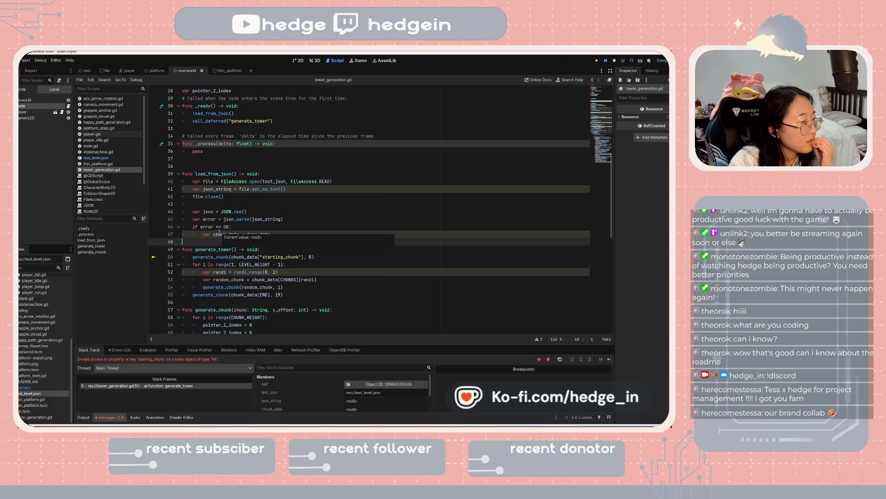
left_click(229, 234)
scroll(250, 218, "up", 1)
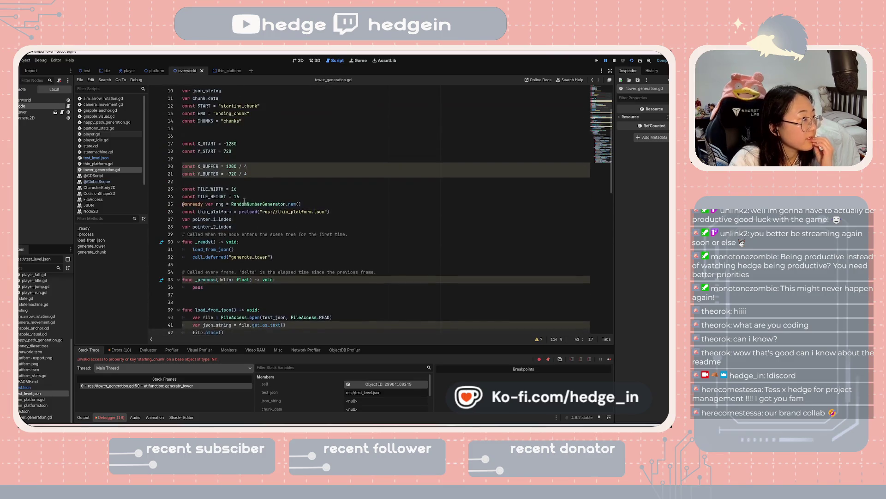
left_click(246, 203)
scroll(248, 220, "up", 9)
scroll(250, 146, "down", 3)
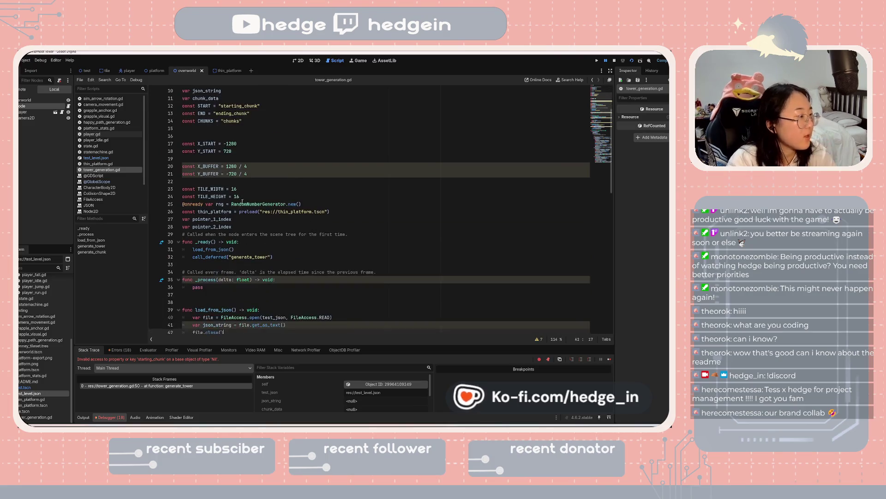
left_click(268, 223)
Declare var chunk_data above _ready, drop 'var ' from chunk_data on line 49, and save
key("Return")
key("Return")
type("va")
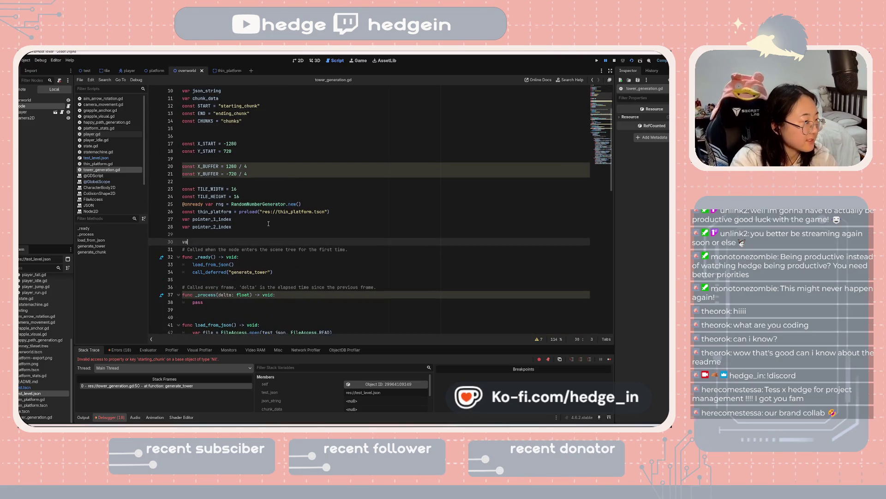
type("ata")
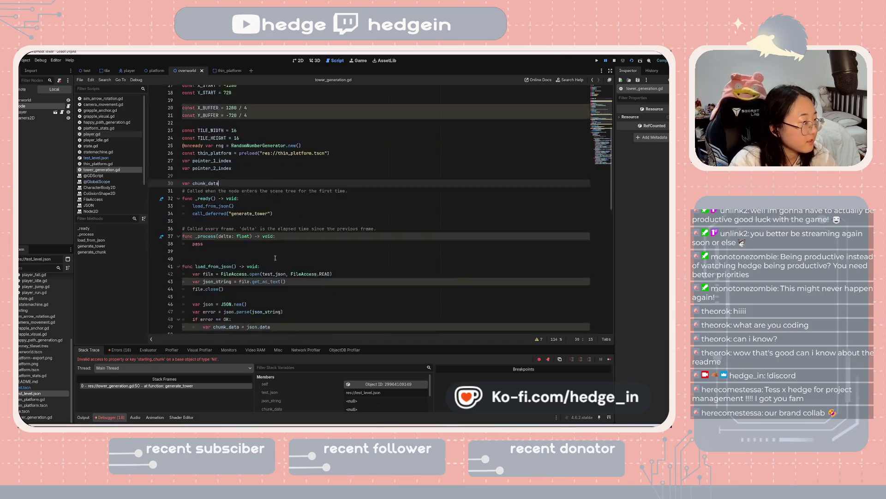
scroll(268, 223, "down", 7)
left_click(213, 226)
key("BackSpace")
key("BackSpace")
key("BackSpace")
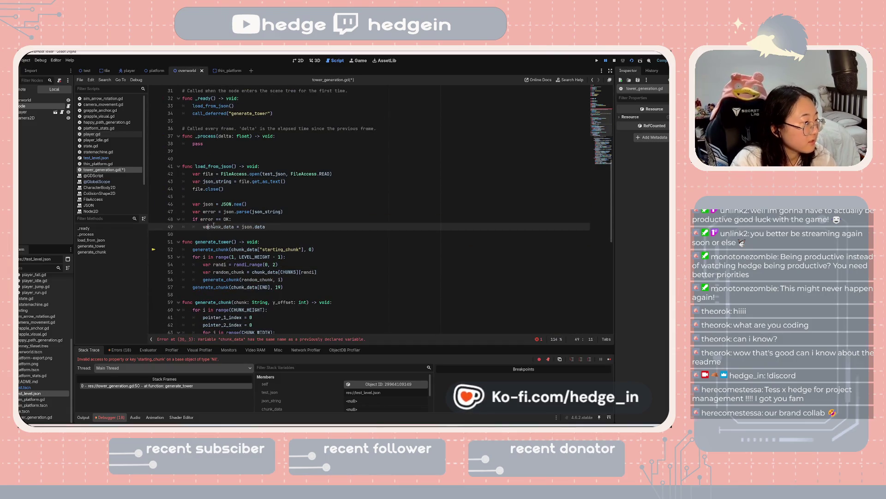
left_click_drag(314, 249, 183, 234)
key("ctrl+s")
scroll(323, 203, "up", 4)
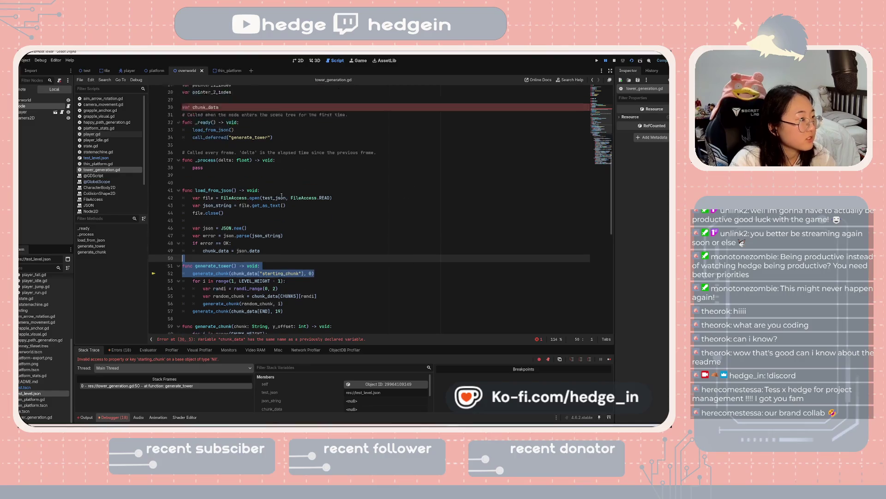
Replace the call_deferred call on line 34 with generate_tower() and run the project
left_click_drag(273, 204, 207, 205)
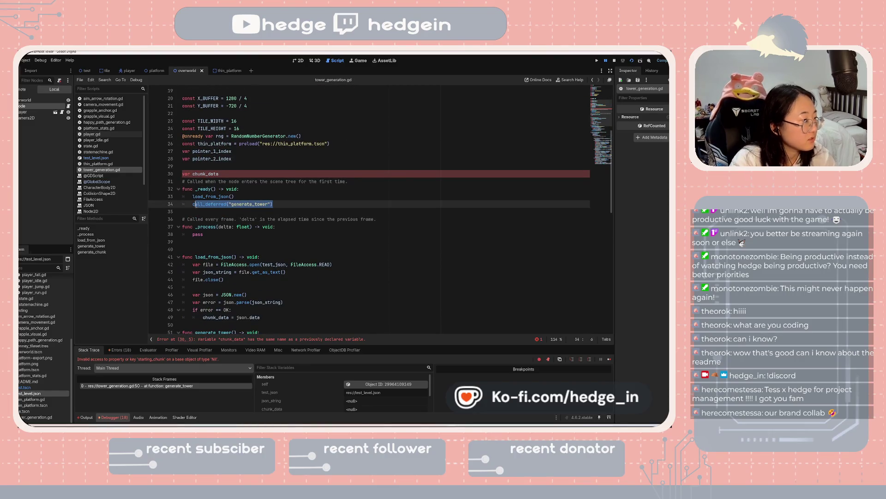
key("BackSpace")
key("BackSpace")
type("generate_tower()")
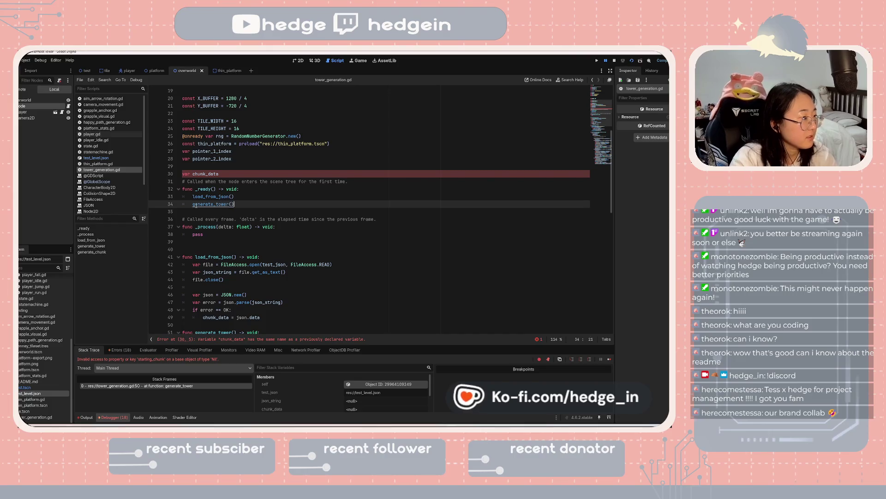
key("Up")
key("Up")
key("Up")
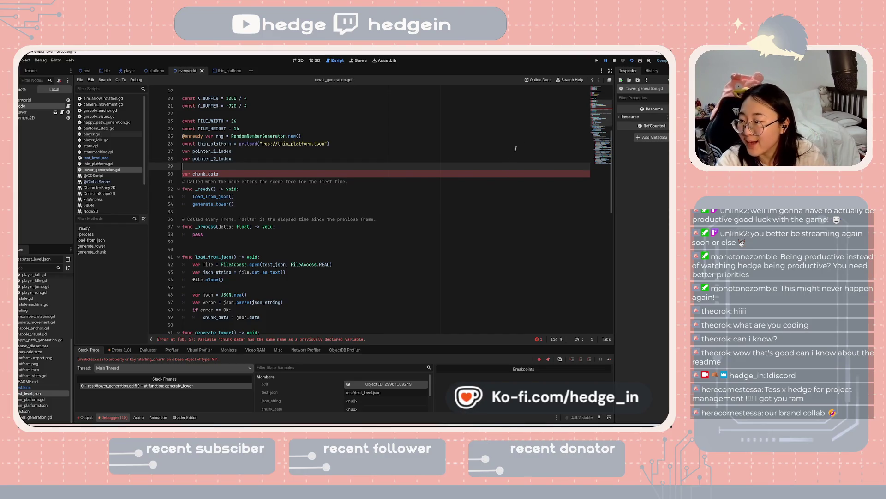
left_click(632, 61)
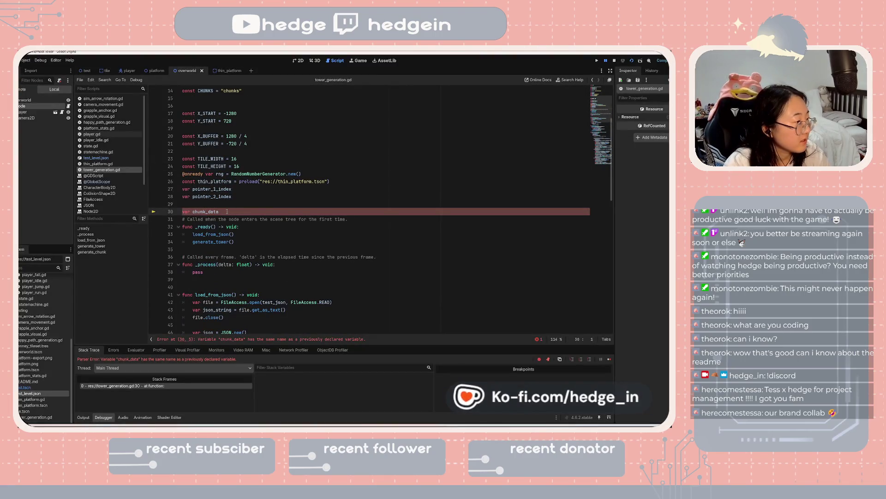
Delete the duplicate var chunk_data declaration on line 11 and save the script
left_click(227, 211)
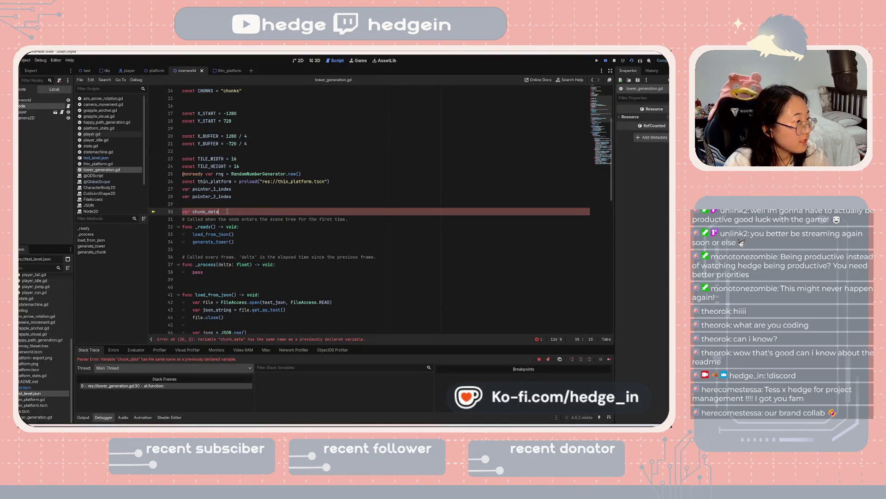
scroll(242, 236, "down", 4)
scroll(256, 252, "up", 4)
scroll(255, 252, "up", 4)
left_click(182, 167)
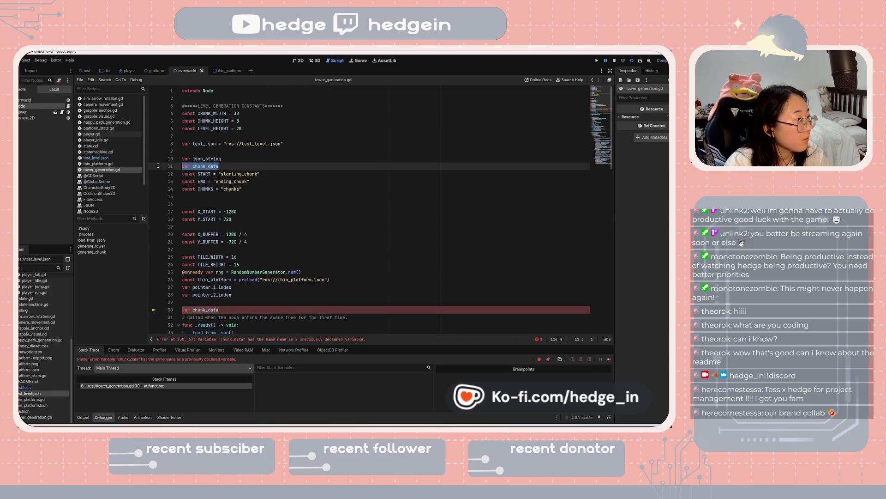
key("BackSpace")
key("ctrl+s")
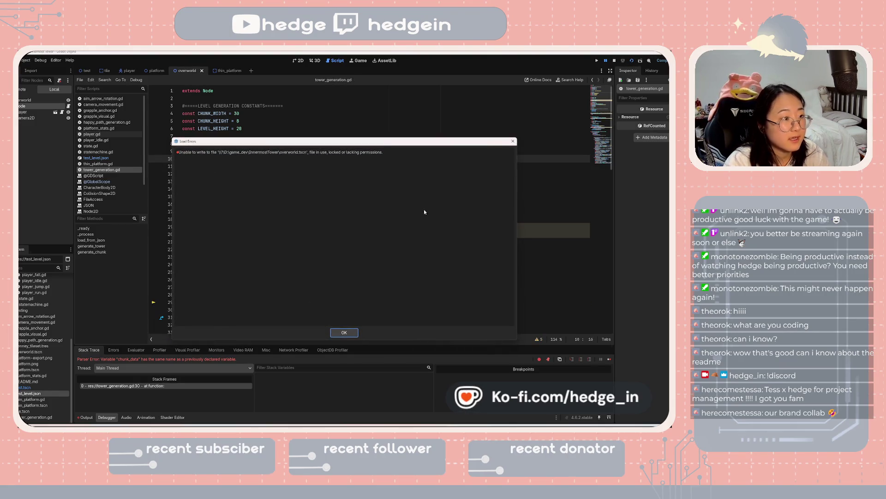
Dismiss the write error, run the project to watch the stacked yellow platforms, then stop it
left_click(342, 332)
left_click(621, 63)
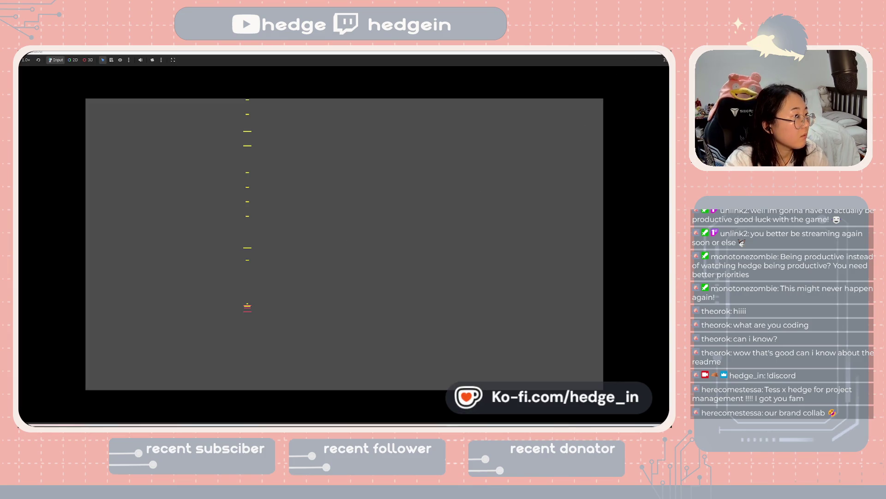
key("F8")
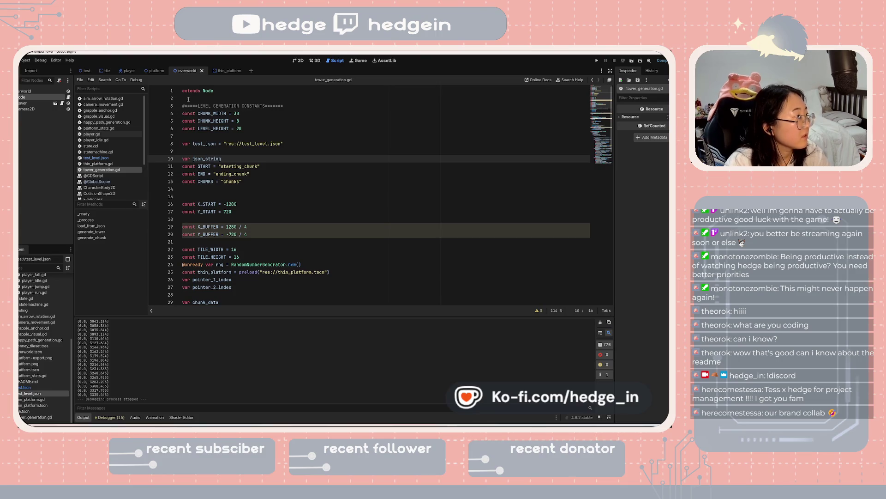
left_click(297, 63)
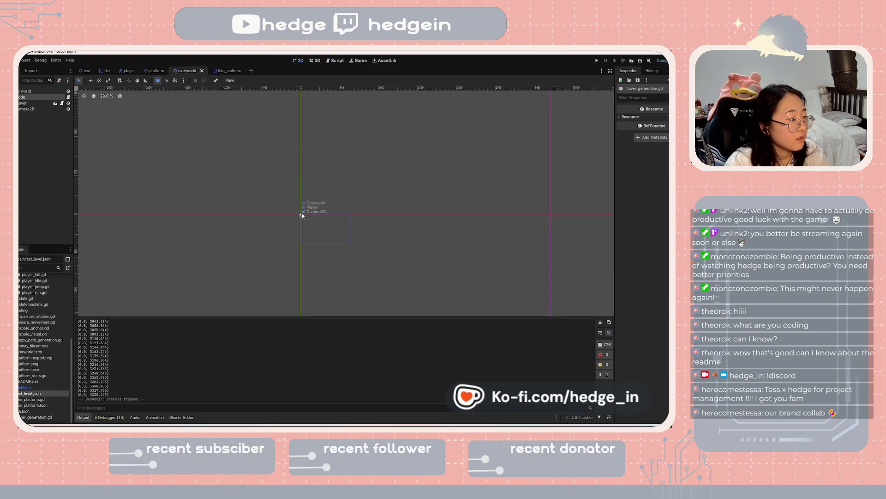
Switch between the overworld, platform, player and thin_platform scene tabs, ending on thin_platform
left_click(225, 71)
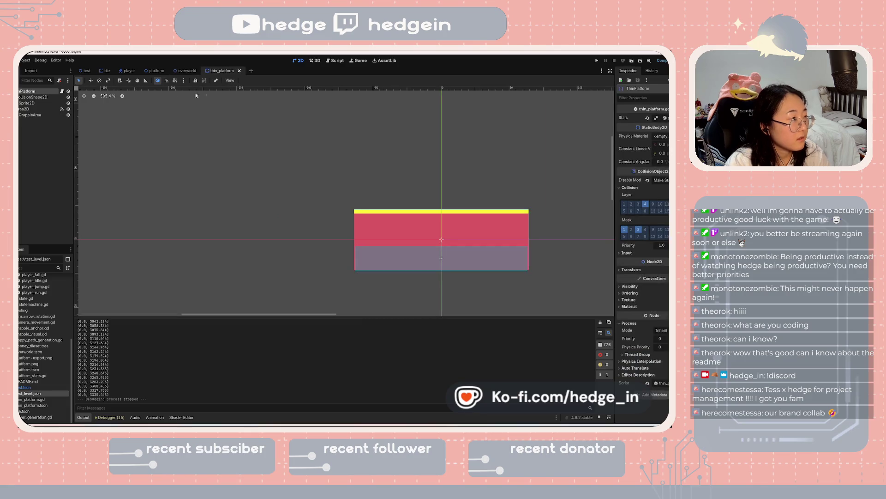
left_click(187, 71)
left_click(154, 71)
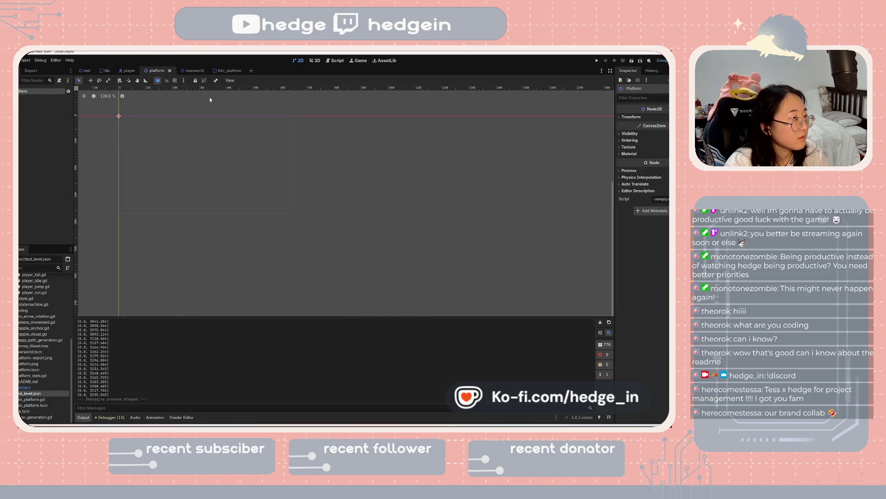
left_click(224, 72)
left_click(187, 72)
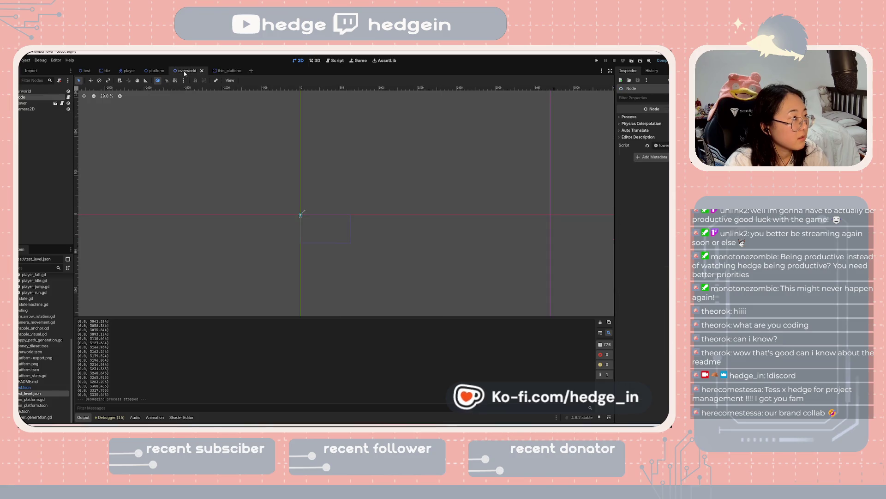
left_click(225, 71)
left_click(184, 72)
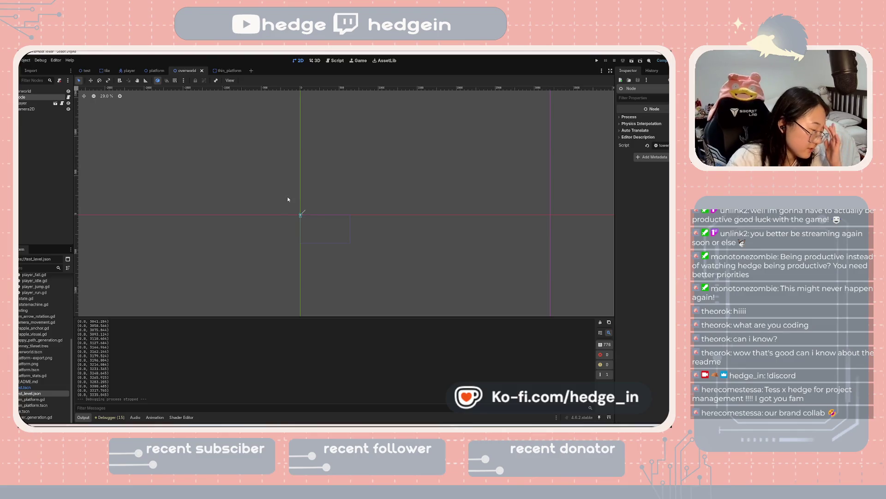
left_click(222, 70)
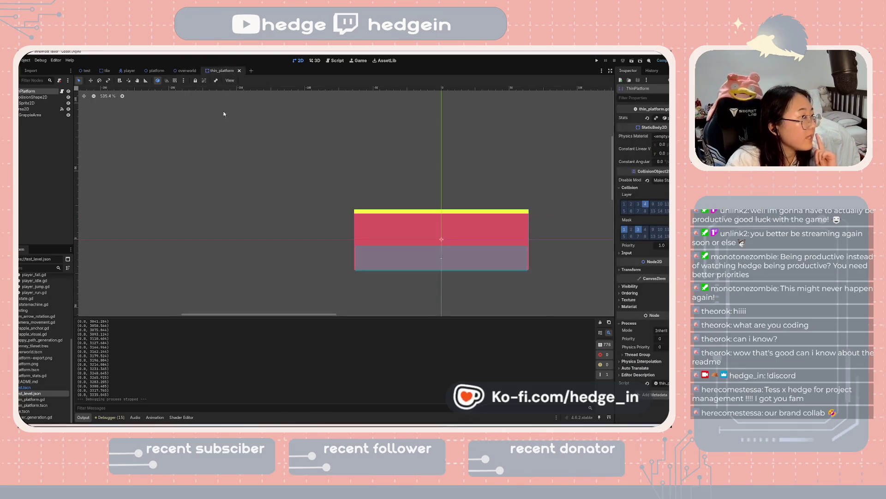
left_click(156, 70)
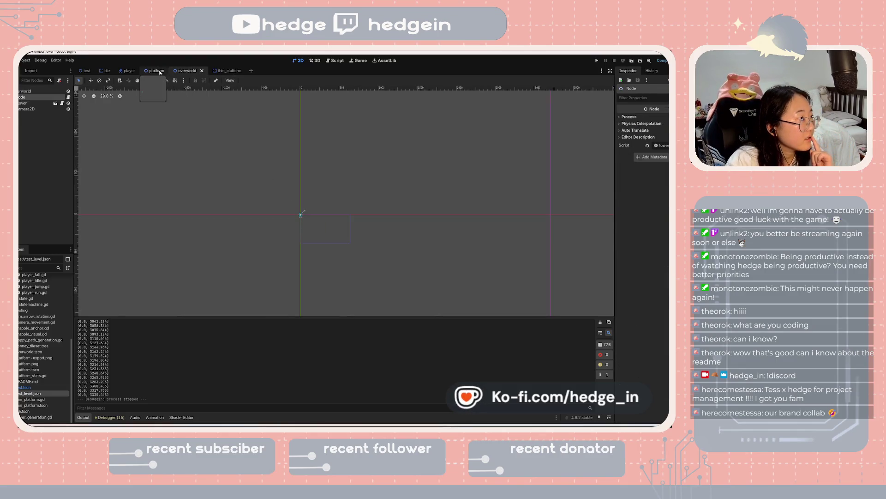
left_click(128, 71)
left_click(187, 70)
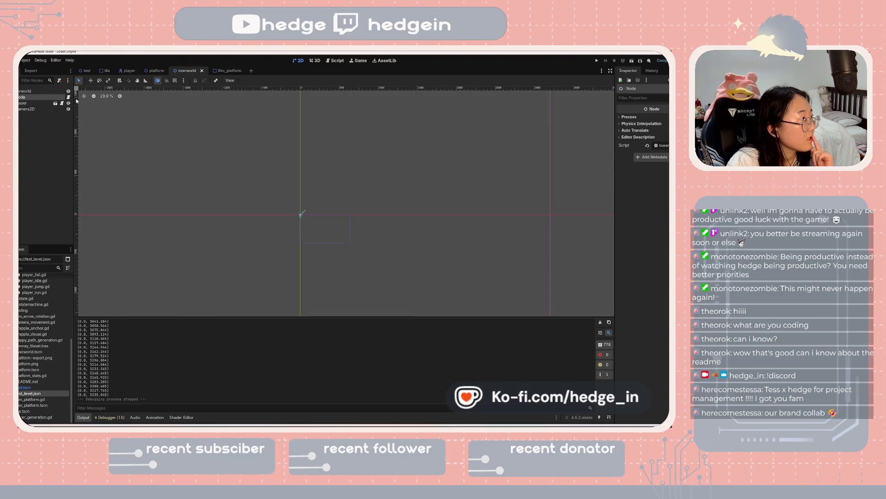
left_click(222, 71)
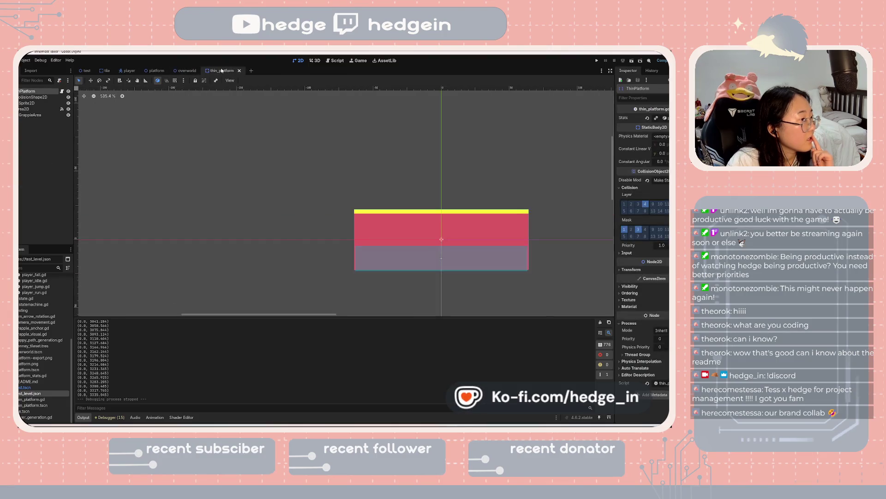
left_click(181, 70)
left_click(217, 71)
Open tower_generation.gd from the overworld root node and read through generate_chunk's platform placement
left_click(179, 73)
left_click(68, 97)
scroll(204, 205, "down", 15)
scroll(243, 209, "up", 12)
scroll(243, 209, "down", 12)
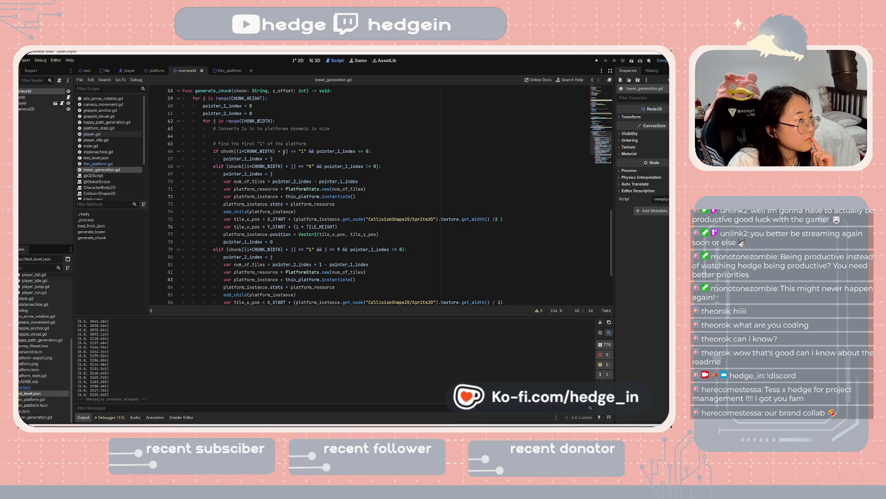
scroll(288, 153, "down", 4)
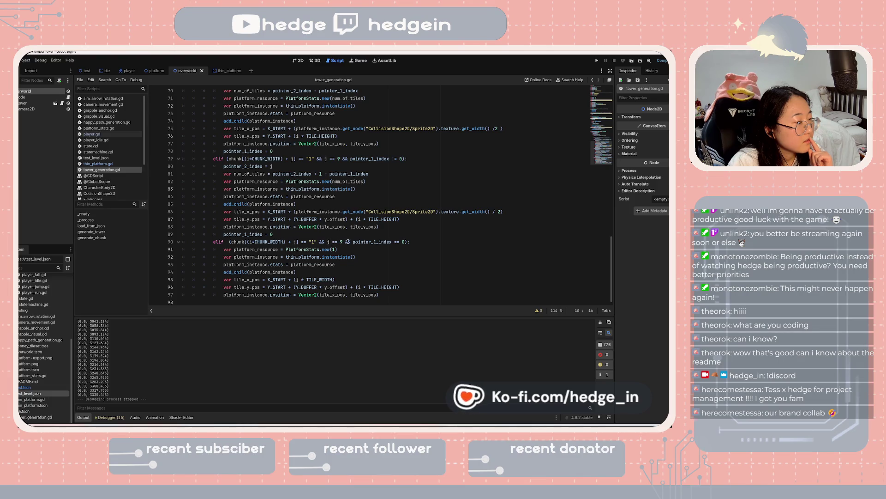
left_click(383, 294)
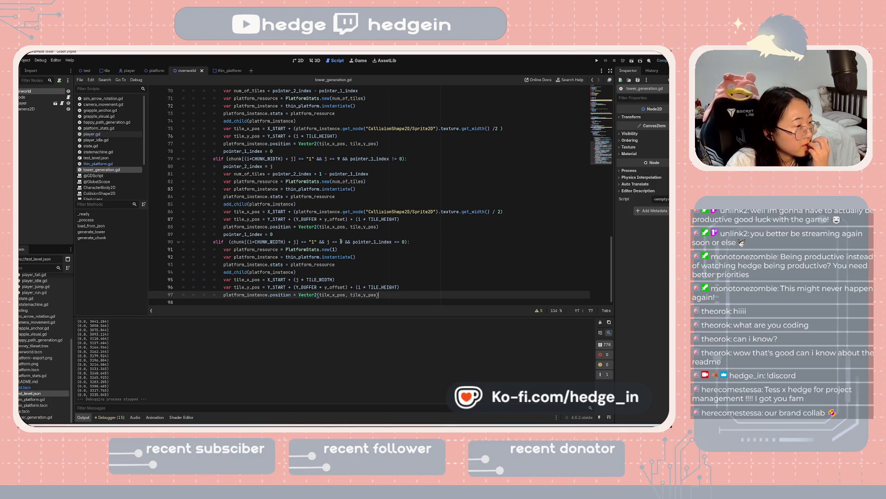
scroll(330, 237, "up", 7)
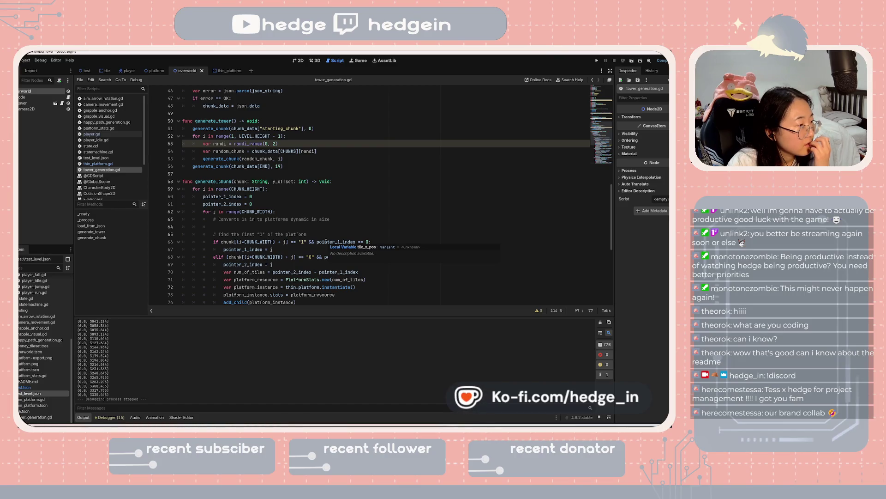
scroll(326, 241, "down", 7)
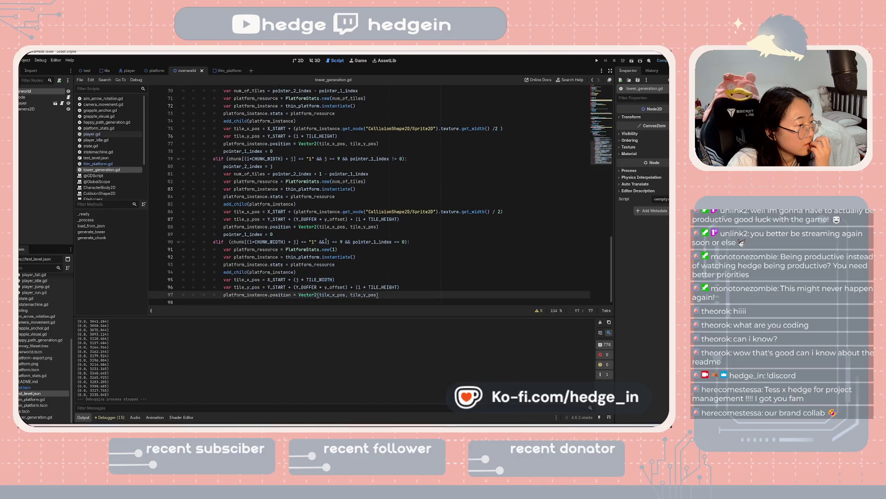
Replace the hard-coded 9 with 30 in the j == checks on lines 90 and 79
left_click(326, 241)
left_click(342, 242)
key("BackSpace")
type("30")
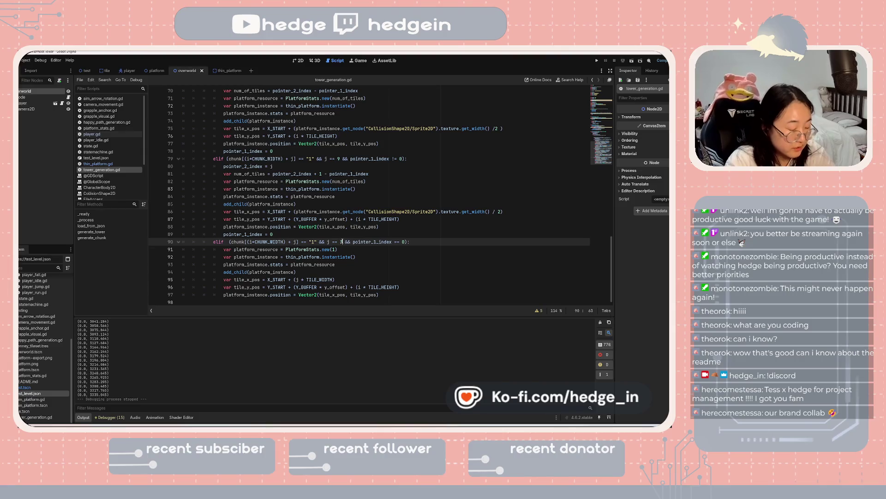
left_click(423, 265)
left_click(341, 159)
key("BackSpace")
type("30")
scroll(340, 163, "up", 1)
scroll(340, 164, "up", 20)
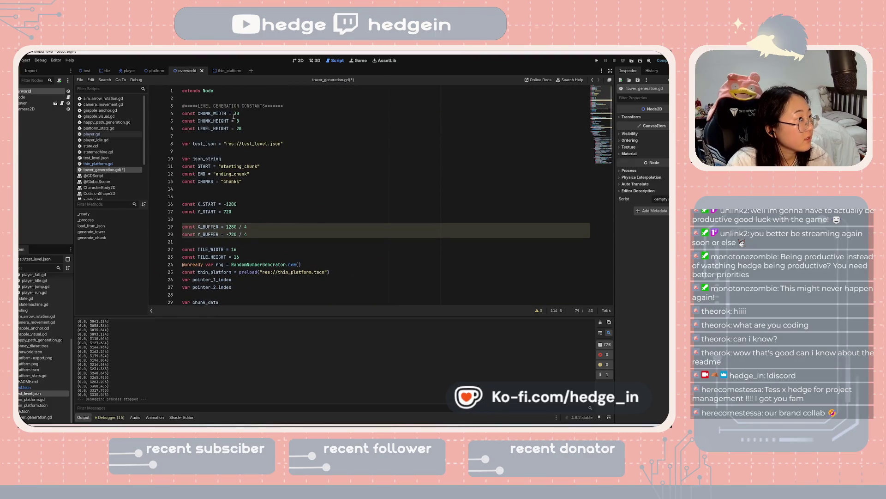
scroll(233, 117, "down", 20)
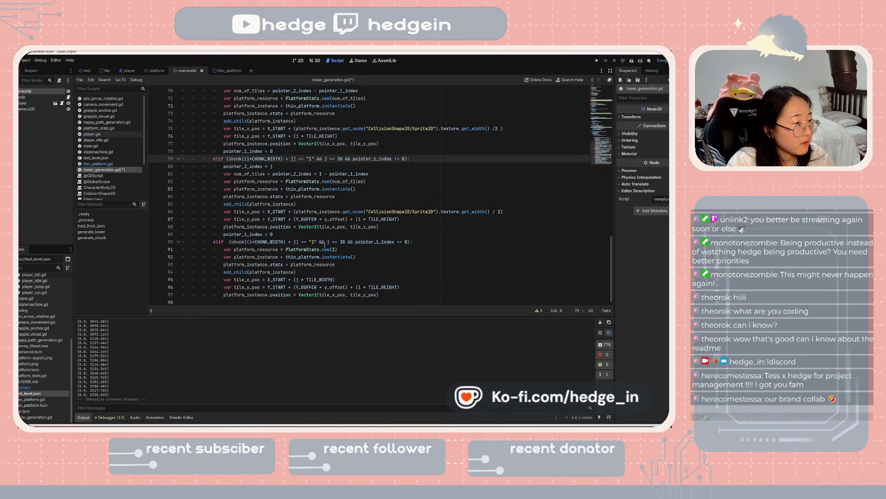
Change both end-of-row checks to CHUNK_WIDTH - 1, save the script and run the scene
left_click(342, 241)
type("CHUNK_WIDTH -1")
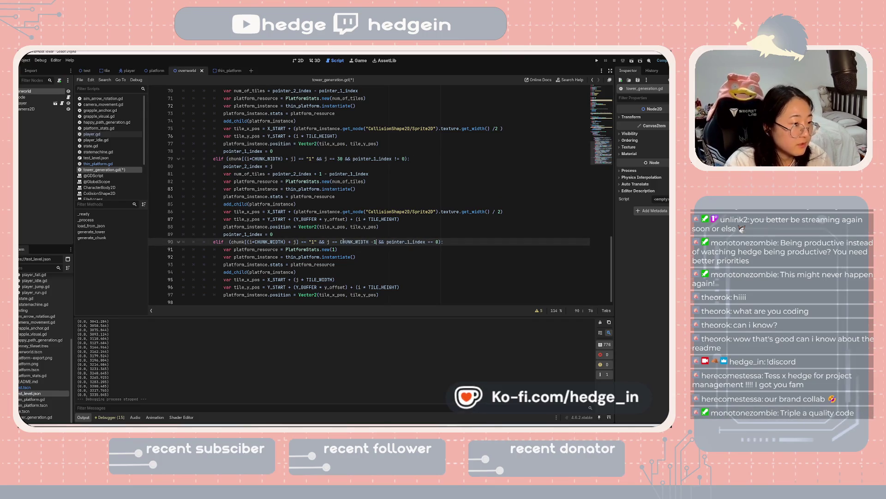
left_click(364, 261)
left_click(375, 242)
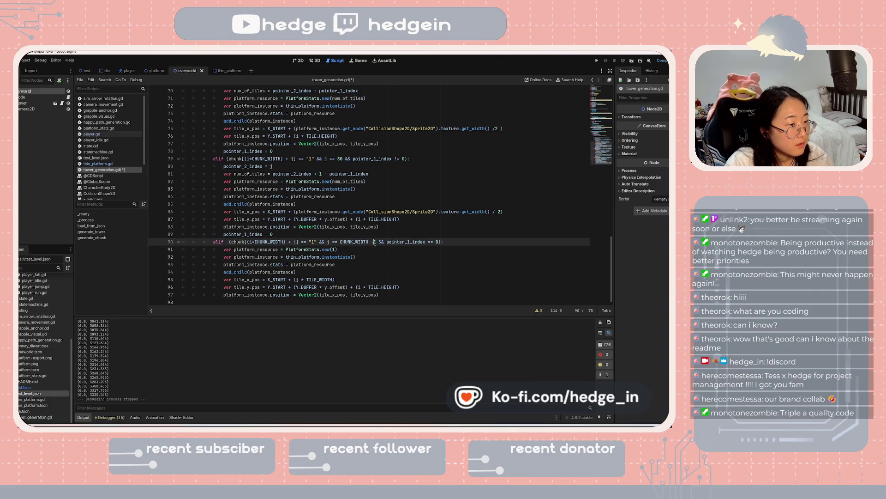
double_click(339, 159)
type("CHUNK")
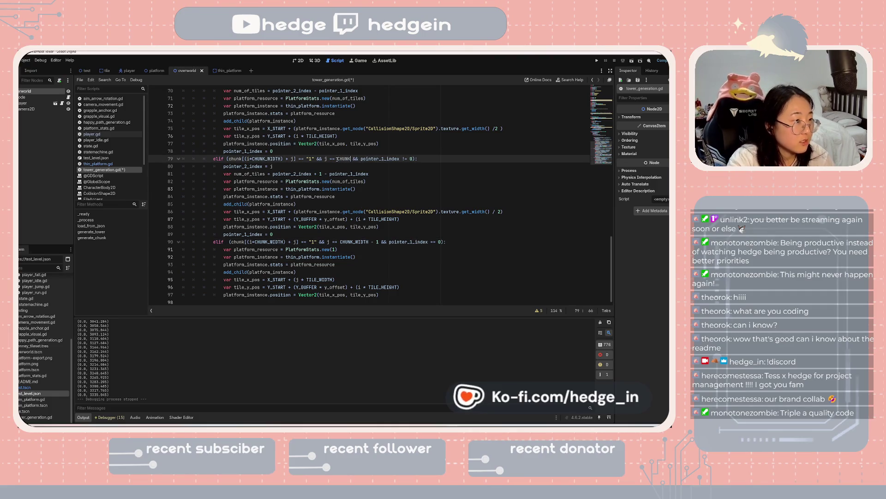
type("_WIDTH -1")
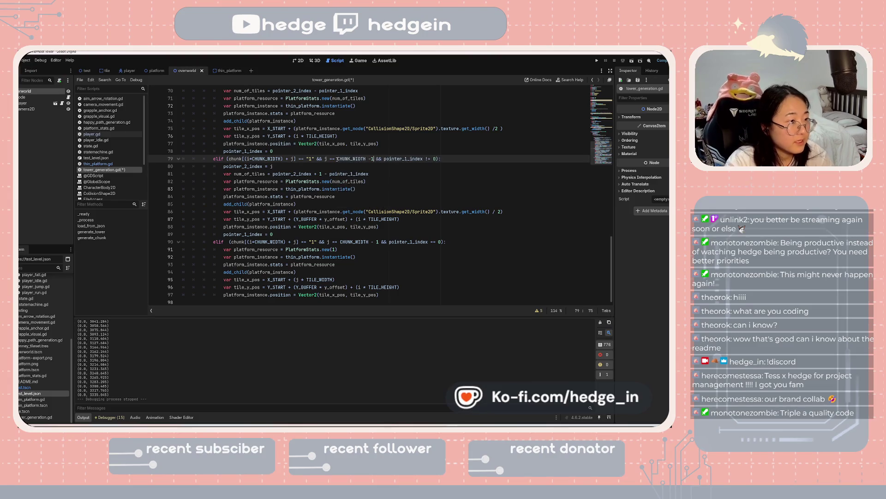
left_click(296, 203)
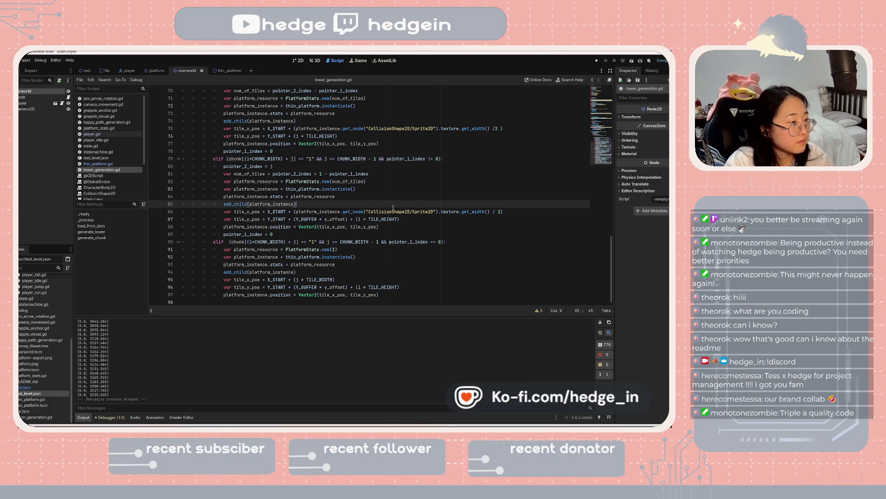
scroll(369, 207, "up", 4)
key("ctrl+s")
left_click(633, 61)
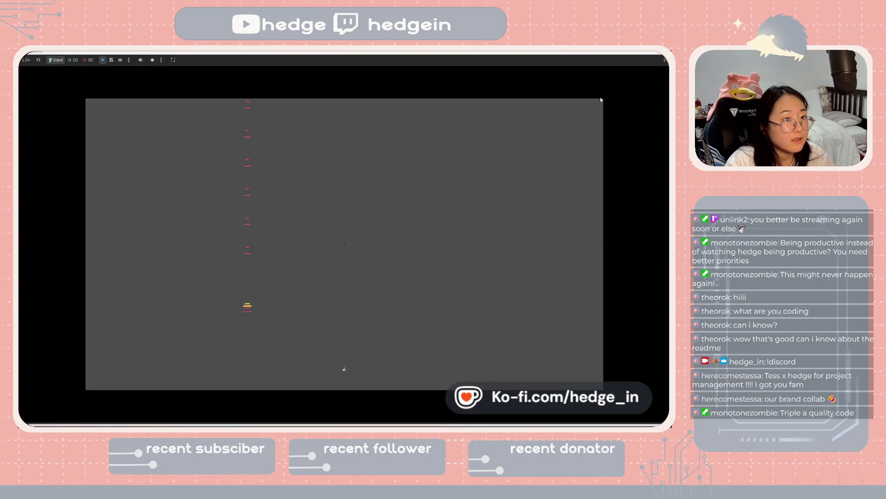
key("F8")
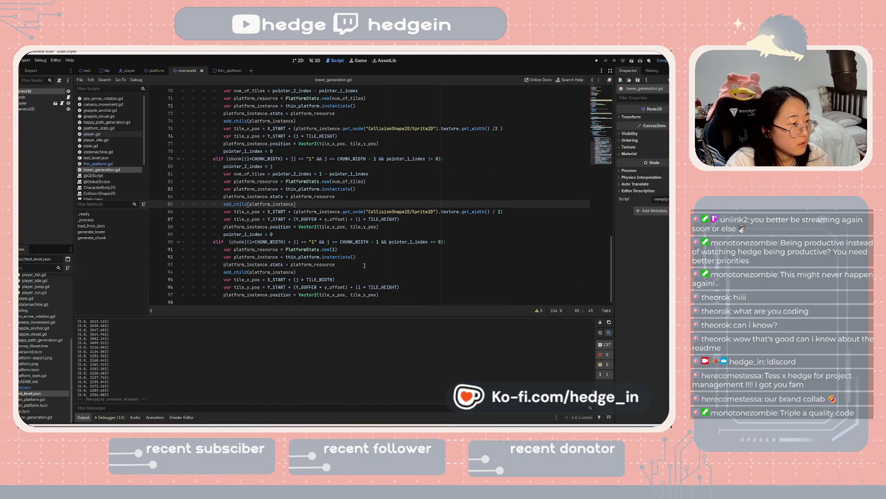
scroll(351, 277, "up", 15)
scroll(343, 286, "up", 4)
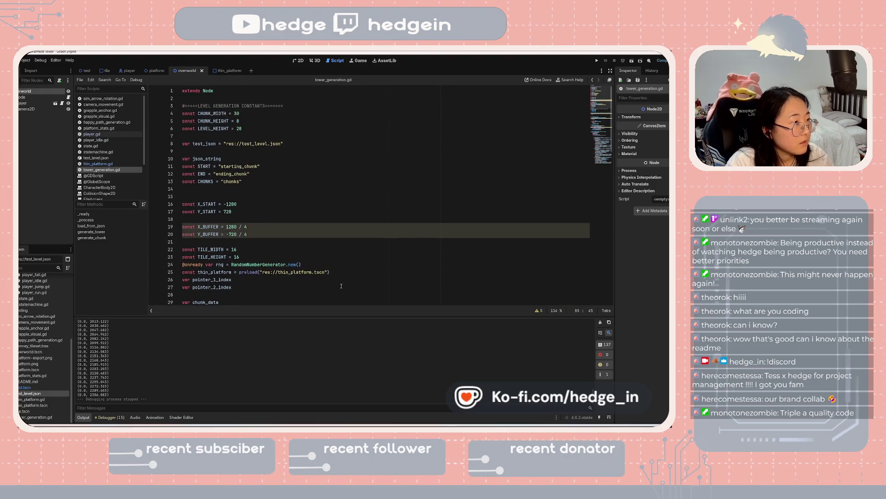
left_click(226, 70)
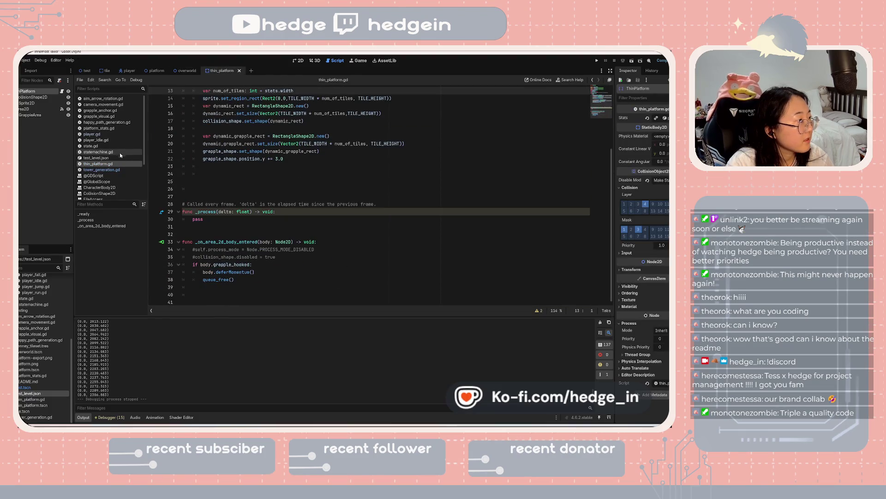
key("ctrl+shift+Tab")
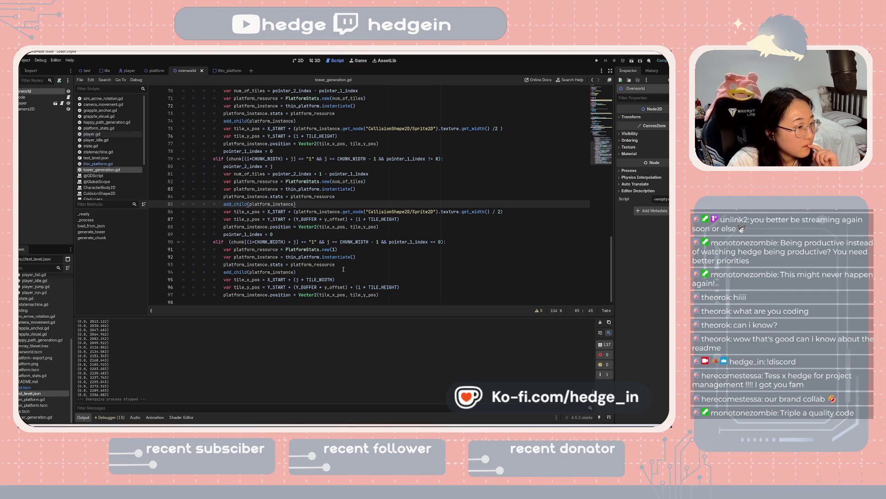
left_click(392, 291)
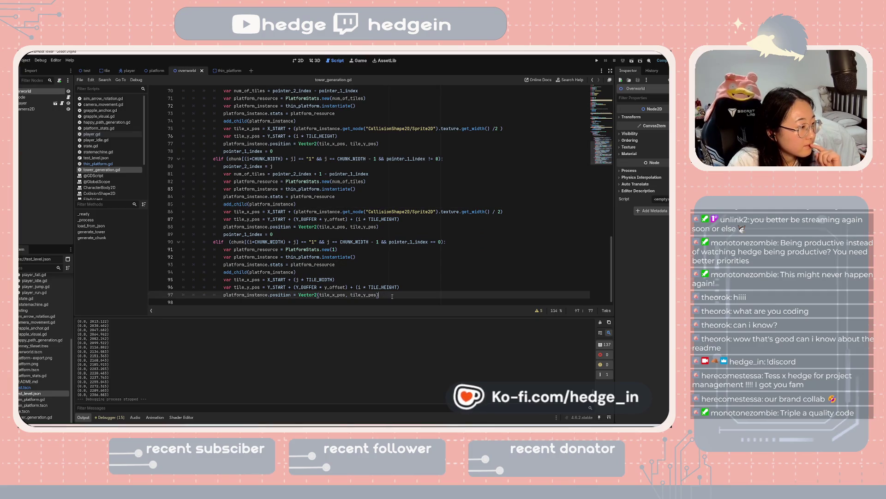
key("Return")
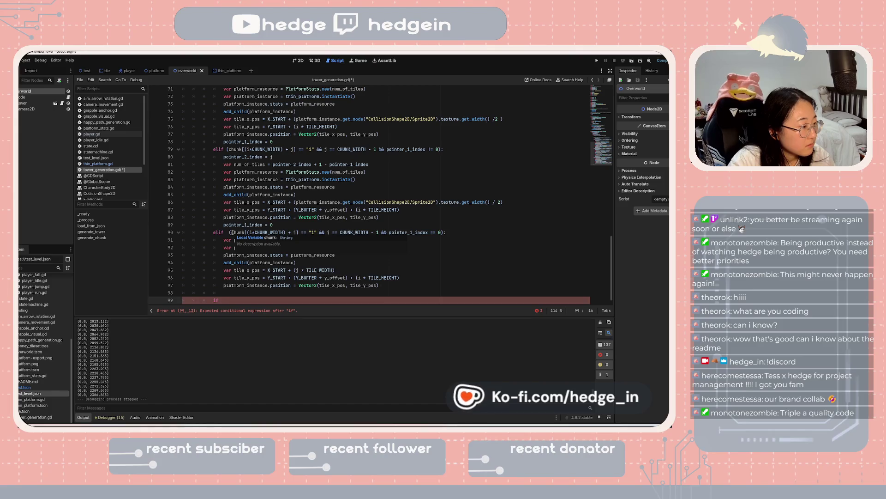
Inspect the chunk index expression on line 90, then return to the unfinished if on line 99
left_click_drag(231, 232, 287, 232)
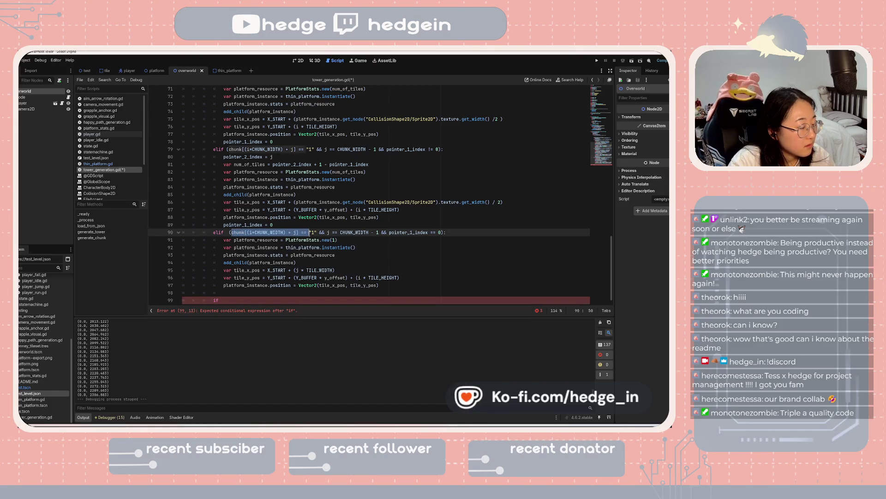
left_click(316, 233)
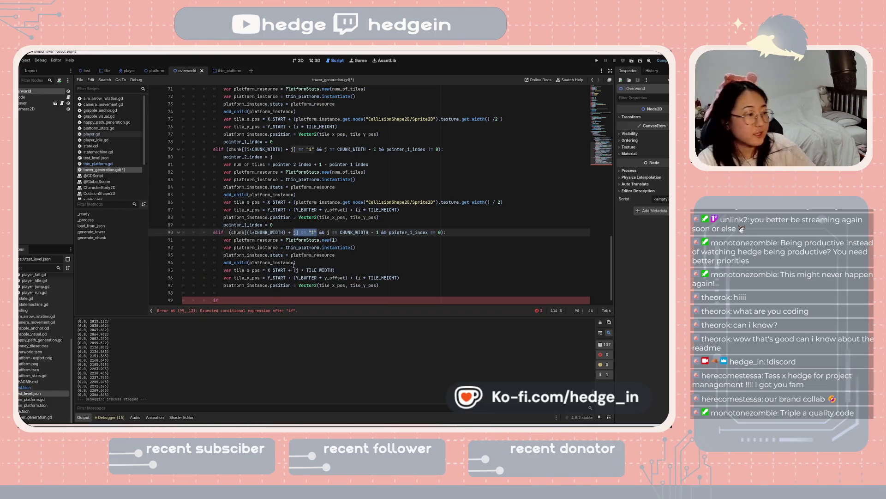
left_click(319, 233)
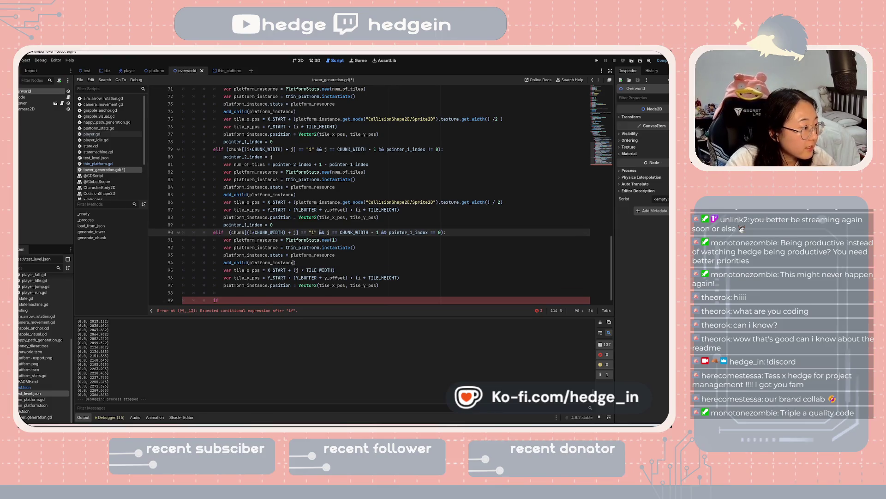
left_click(267, 300)
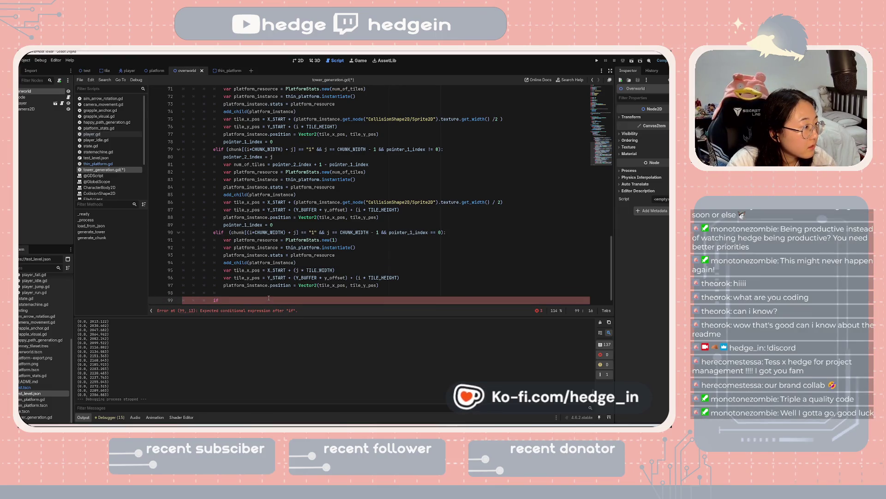
scroll(275, 262, "up", 3)
scroll(275, 262, "up", 4)
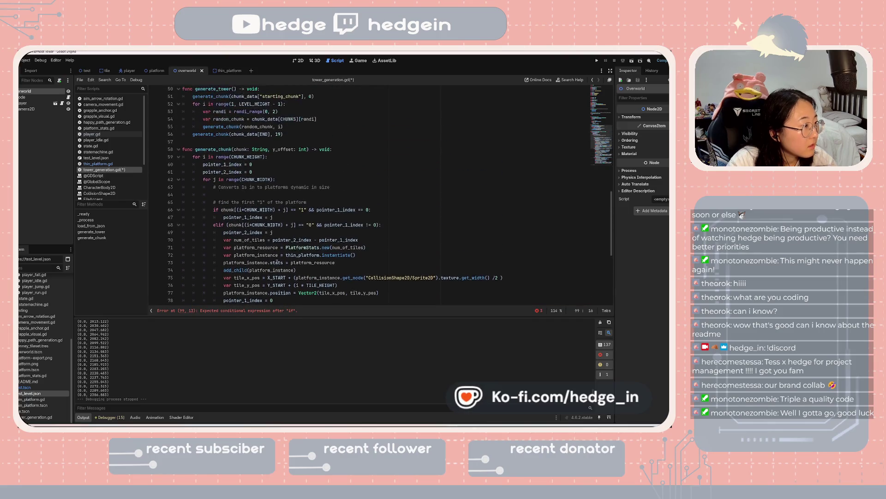
Copy the tile-check condition from line 66 into line 99's if and end it with ':'
left_click_drag(221, 210, 306, 210)
key("ctrl+c")
scroll(269, 261, "down", 7)
left_click(277, 294)
key("ctrl+v")
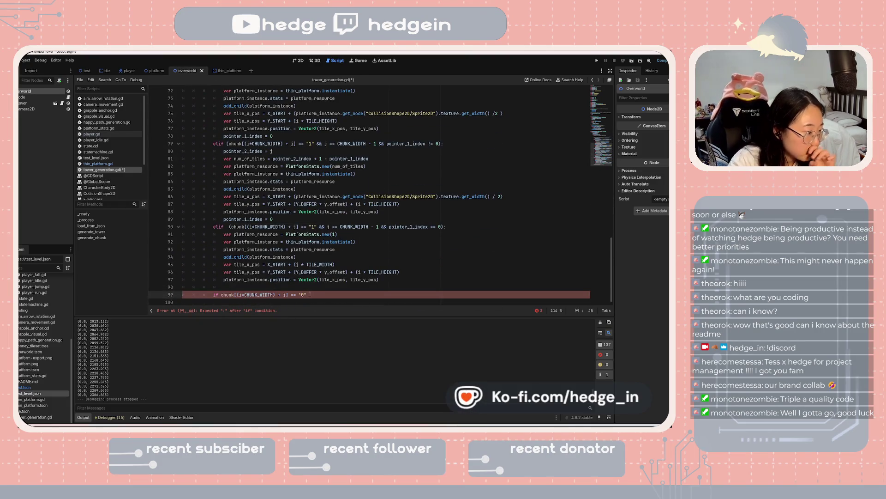
type(":")
key("Return")
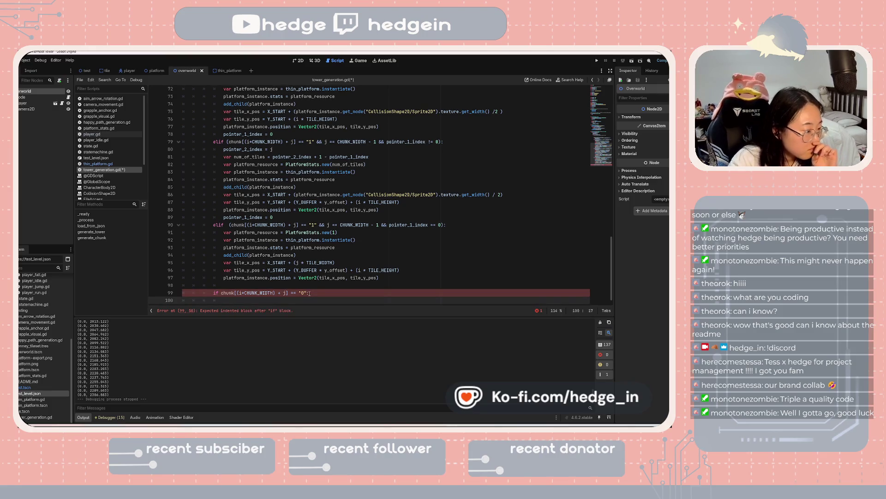
Change the tested tile value to "0" and bring up the thin_platform script
left_click(303, 293)
key("Right")
scroll(242, 213, "up", 5)
scroll(242, 213, "up", 10)
left_click(222, 71)
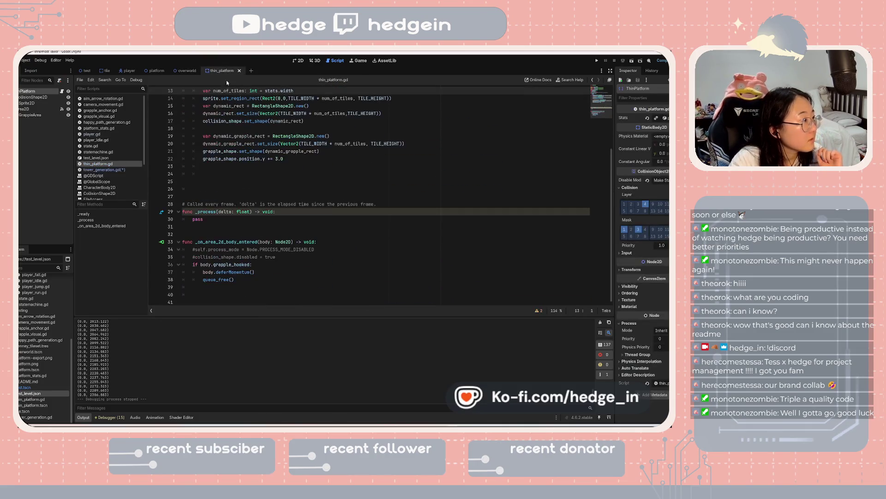
Open test_level.json and scroll through its chunk layouts
scroll(174, 171, "up", 4)
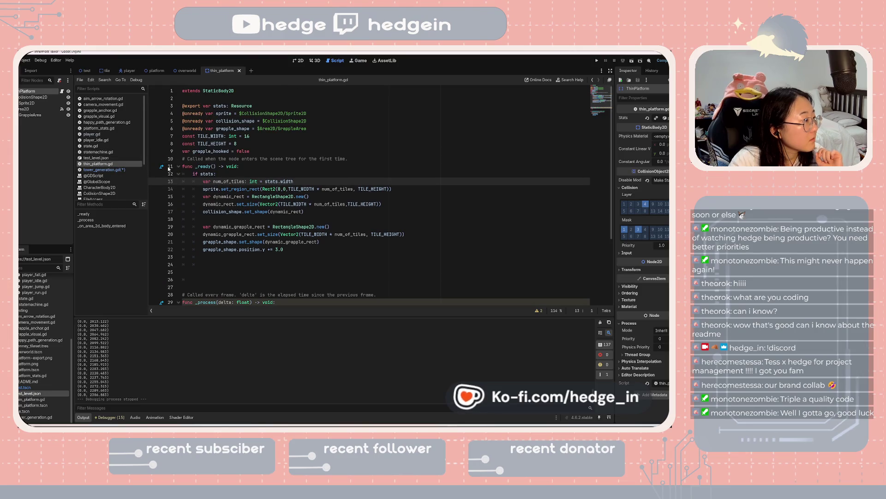
left_click(185, 70)
left_click(223, 72)
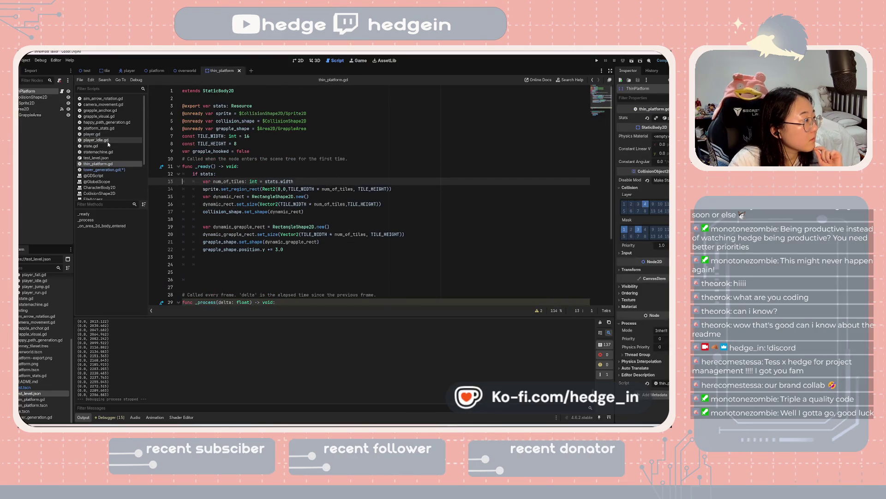
left_click(108, 158)
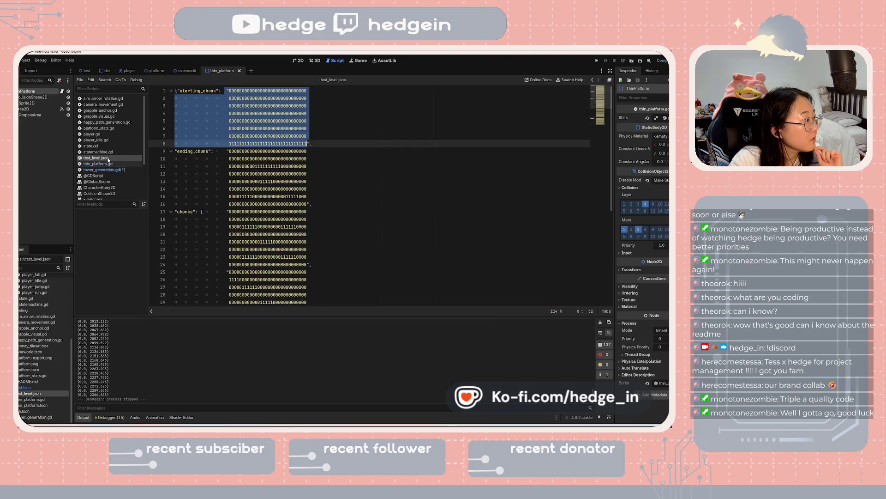
scroll(268, 159, "down", 4)
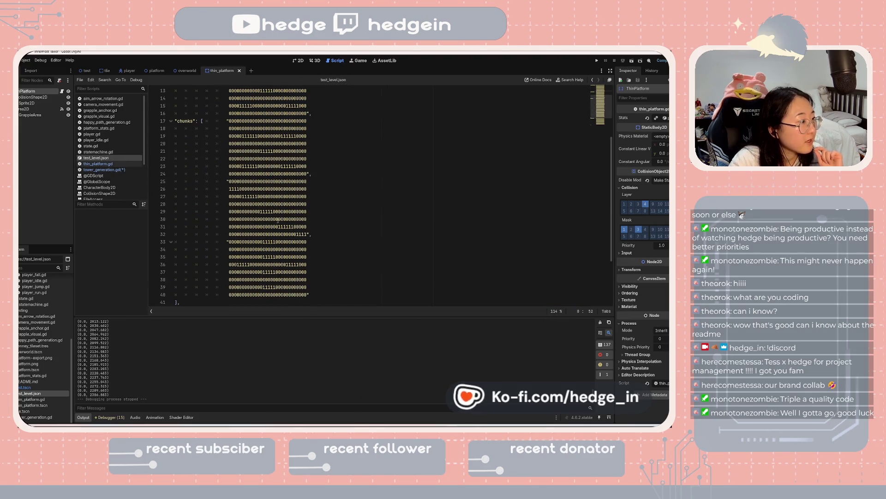
scroll(274, 209, "up", 4)
Review the starting and ending chunk data, save, and return to the tower generation script
left_click_drag(226, 90, 307, 143)
left_click(271, 159)
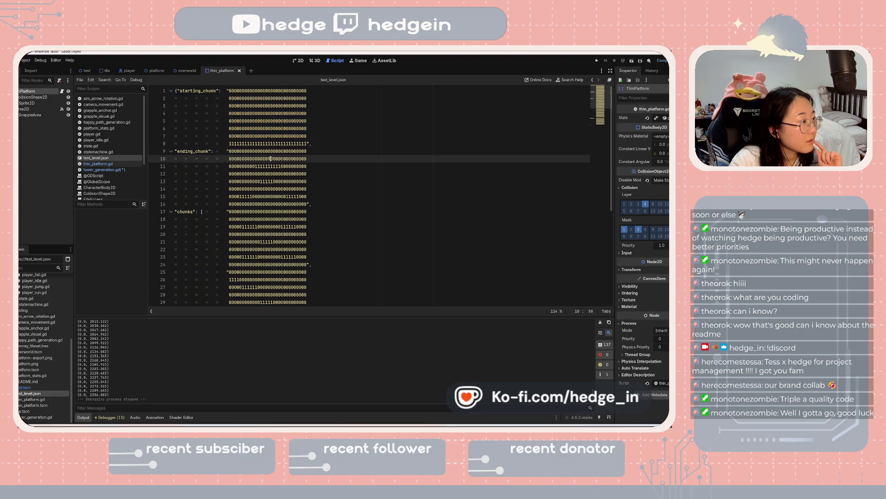
left_click(325, 182)
key("F5")
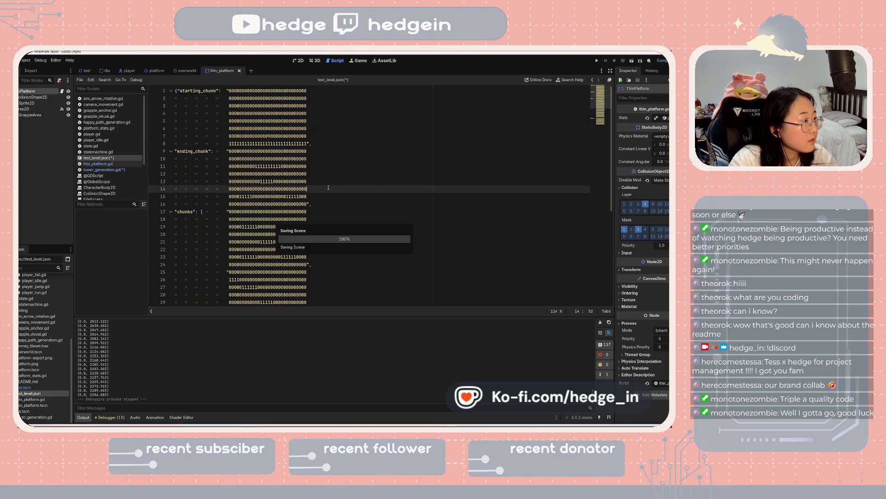
left_click(187, 70)
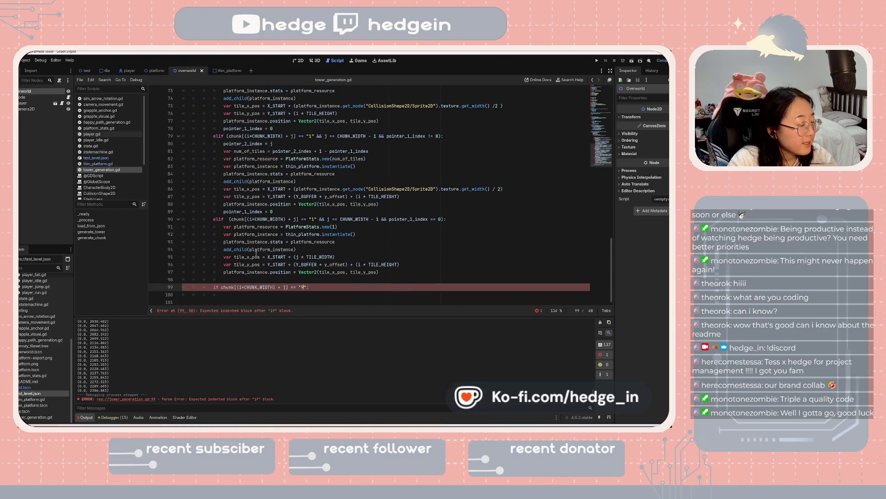
Copy the tile position lines 95–96 under the new if
left_click(270, 295)
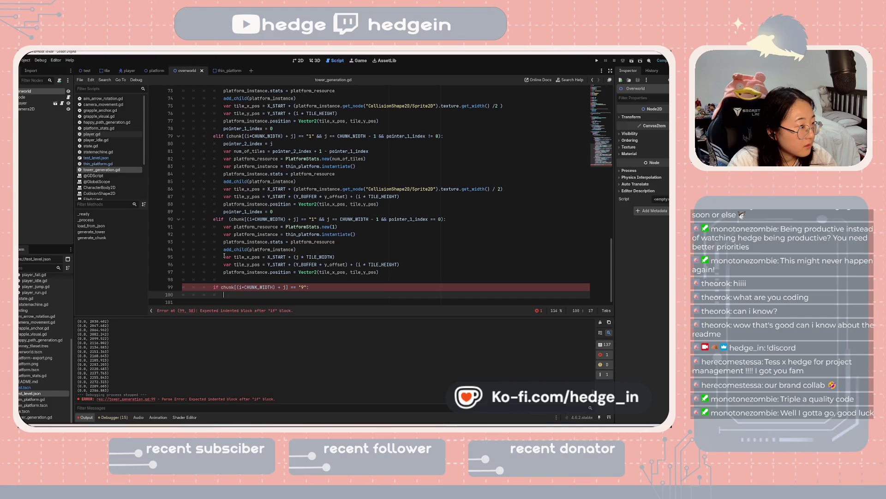
left_click_drag(224, 256, 382, 265)
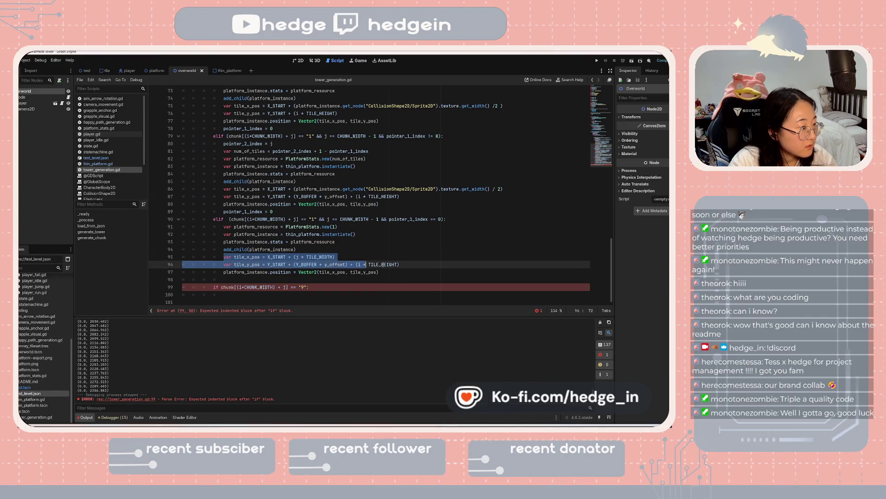
key("ctrl+c")
left_click(268, 295)
key("ctrl+v")
Rename the pasted variables to player_tile_x_pos and player_tile_y_pos and save
left_click(235, 293)
type("player_")
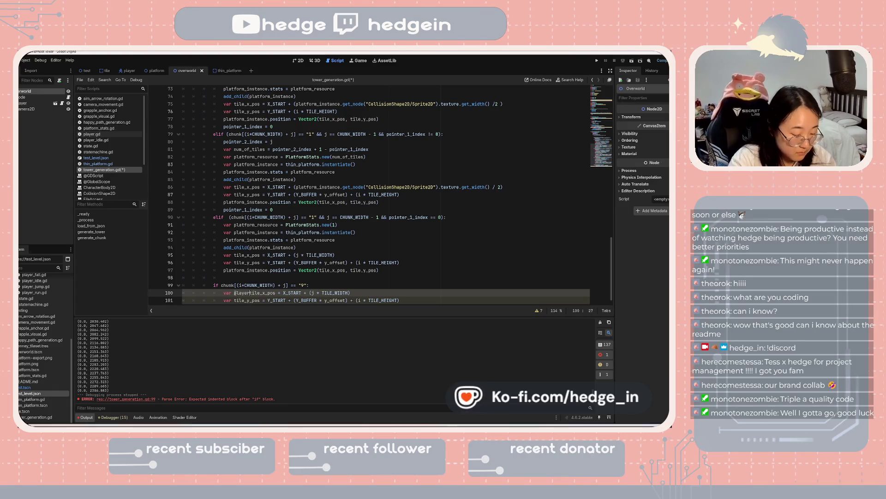
left_click(234, 300)
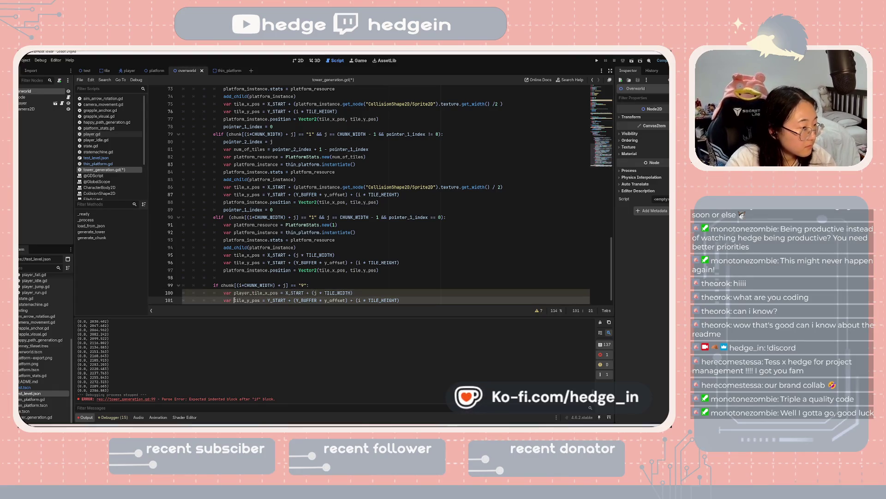
type("player_")
left_click(378, 290)
key("ctrl+s")
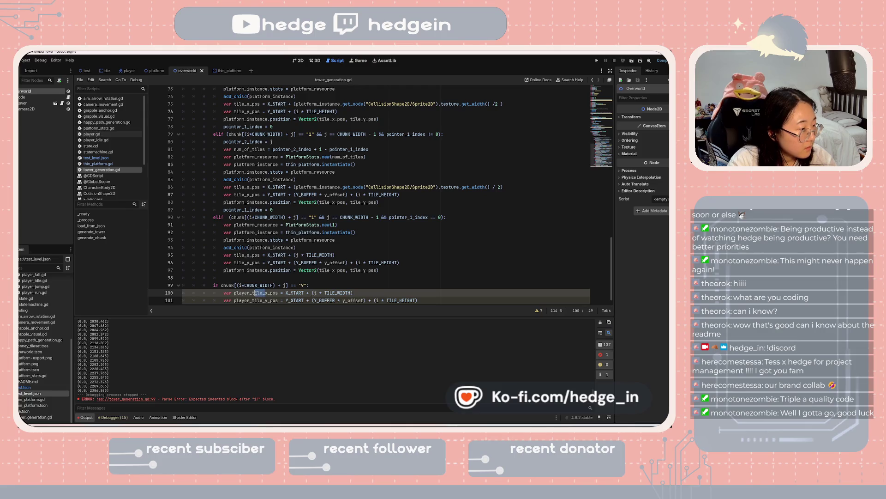
Add a new line below the pointer variables for the script-level player_tile declarations
left_click(272, 300)
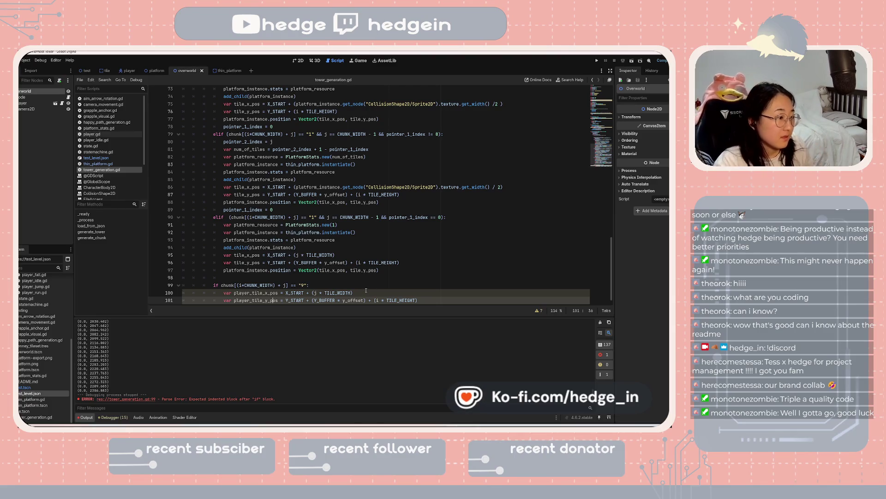
left_click(333, 303)
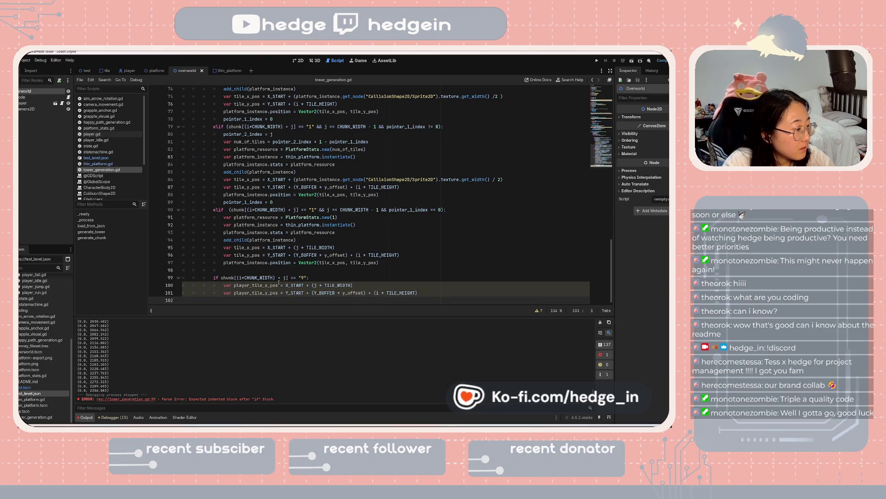
left_click(233, 285)
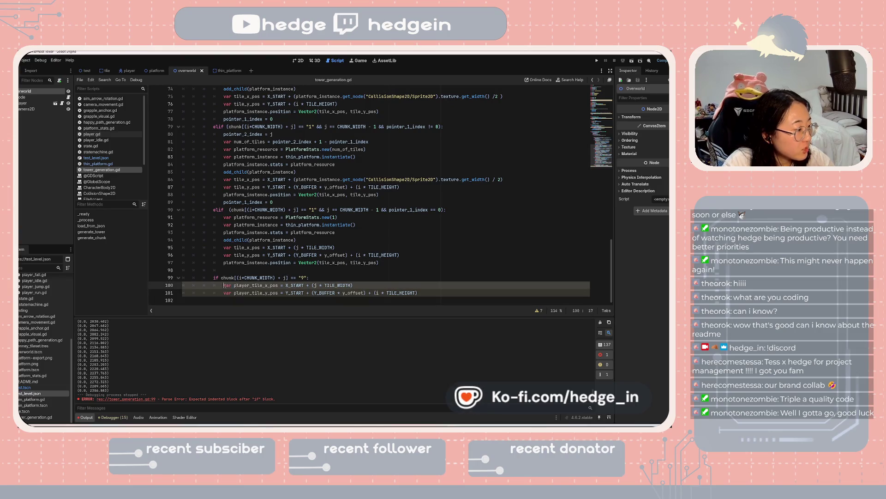
scroll(307, 272, "up", 15)
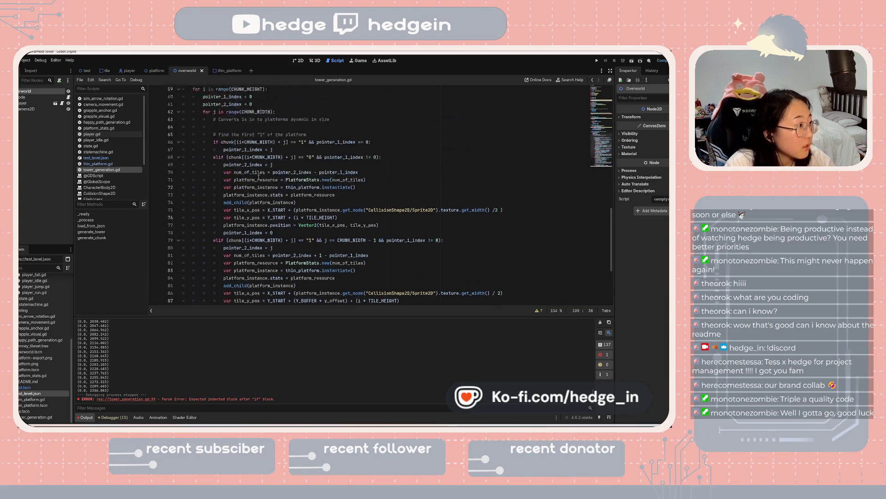
scroll(239, 219, "up", 3)
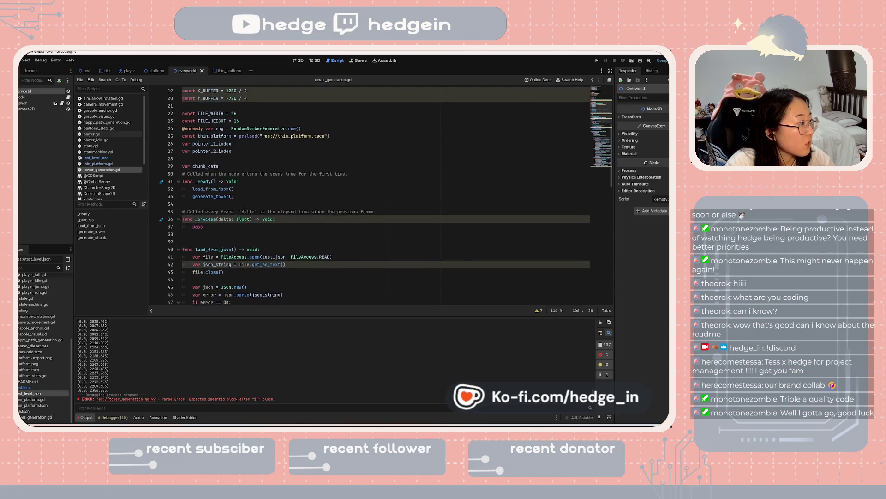
left_click(241, 203)
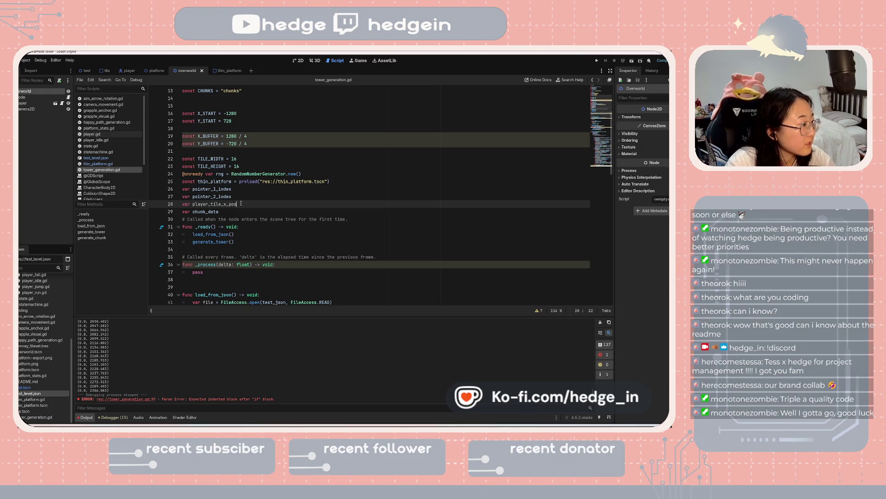
key("Return")
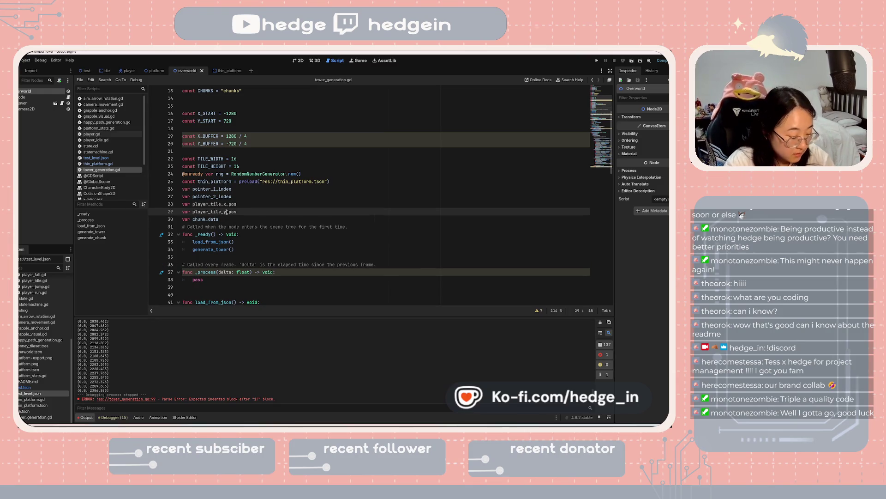
Remove 'var' from both player_tile assignments in the branch and save
scroll(227, 211, "down", 20)
left_click(231, 287)
key("BackSpace")
key("BackSpace")
key("BackSpace")
left_click(233, 294)
key("BackSpace")
key("BackSpace")
key("BackSpace")
key("ctrl+s")
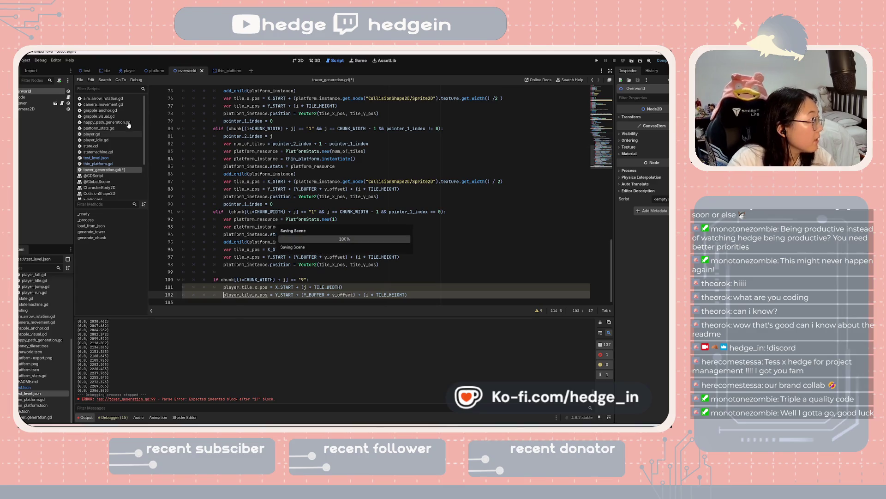
Attach a new overworld.gd script to Overworld and drag in a $Player reference
left_click(59, 81)
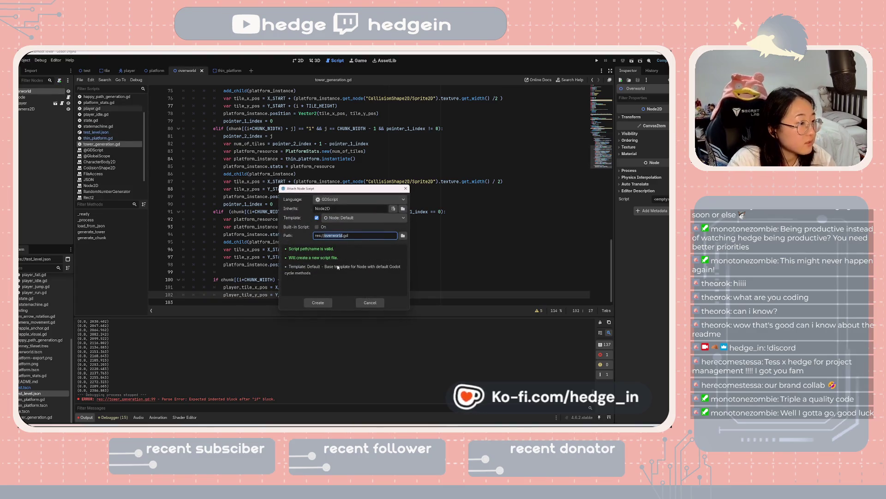
left_click(329, 302)
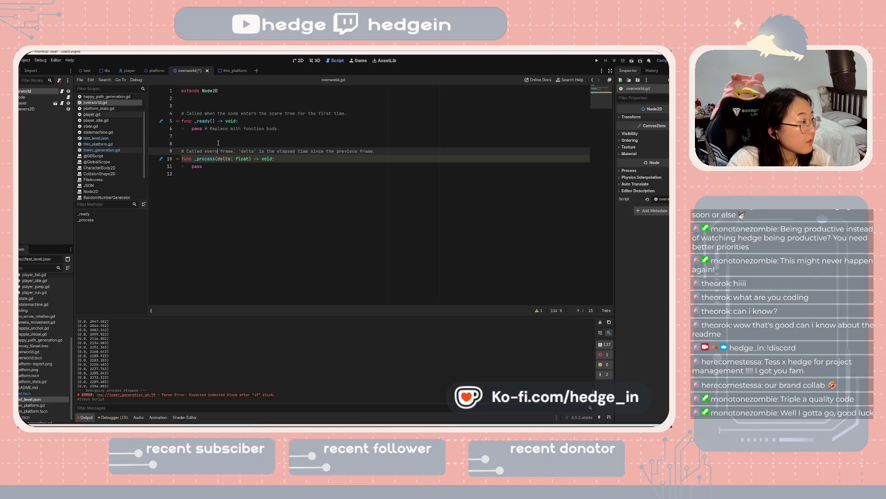
left_click(249, 114)
left_click(185, 98)
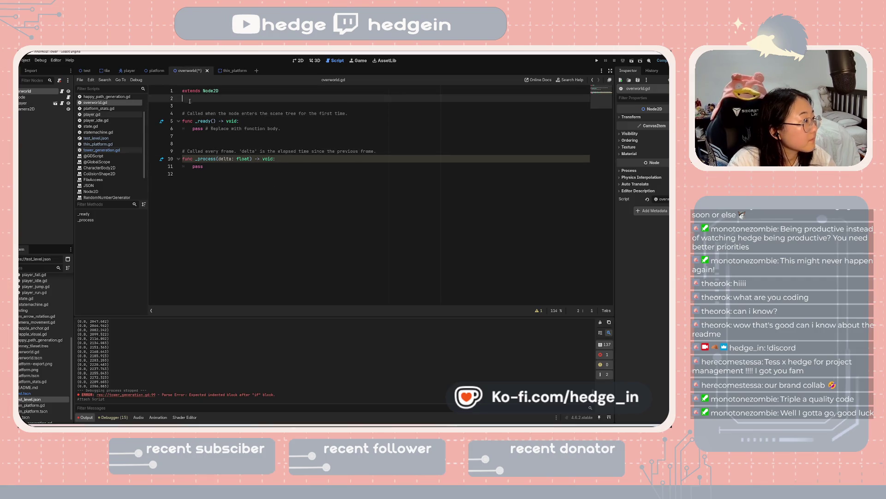
left_click_drag(26, 103, 185, 98)
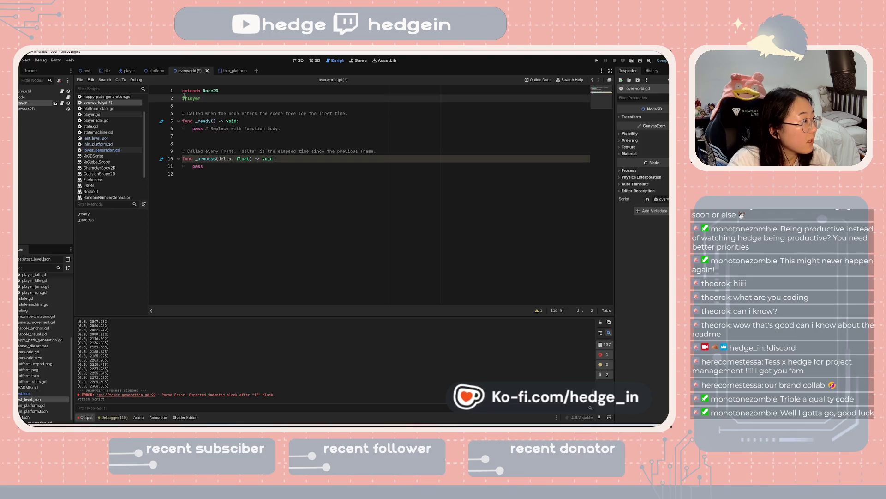
left_click(183, 98)
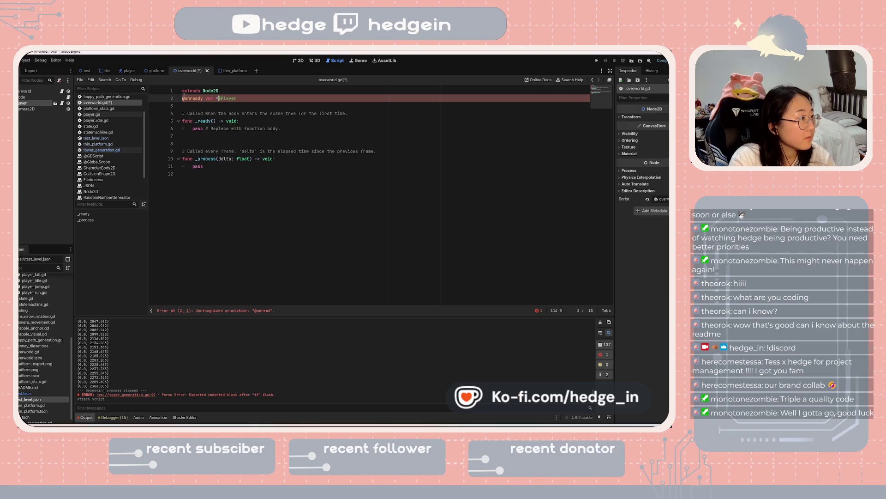
type("er")
key("Down")
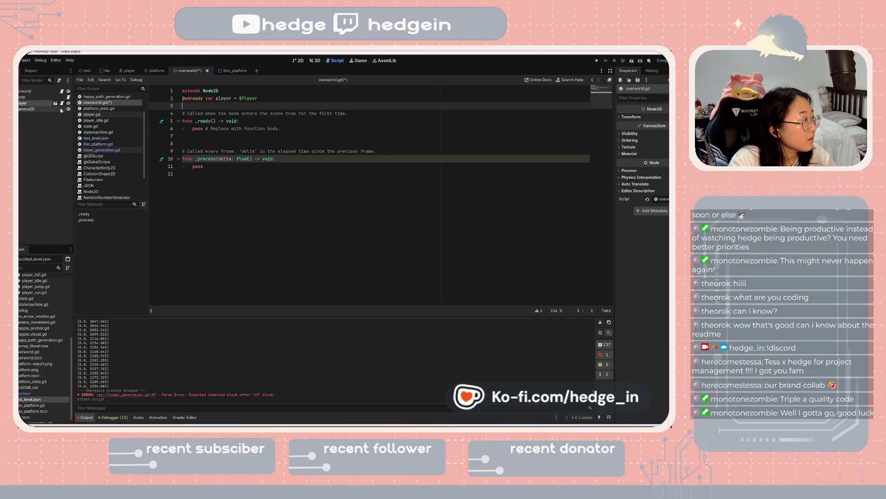
mouse_move(28, 97)
left_mouse_down()
mouse_move(223, 111)
mouse_move(42, 100)
left_mouse_up()
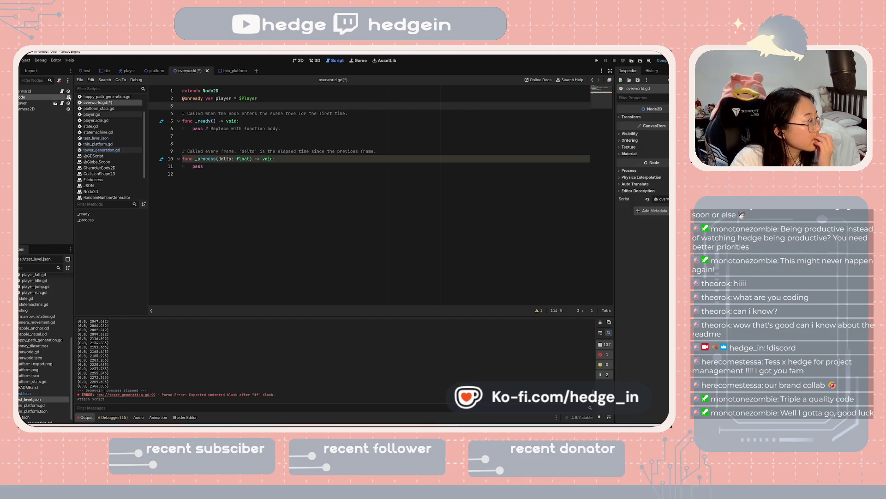
left_click(101, 150)
scroll(248, 189, "up", 15)
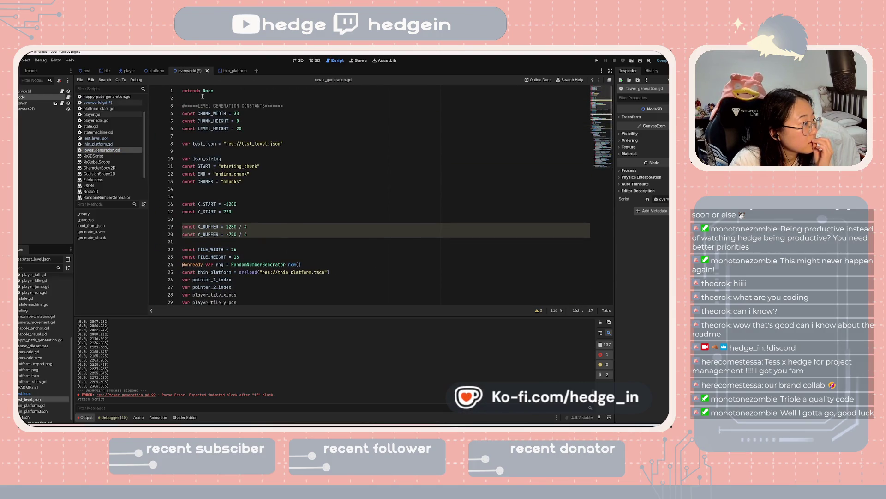
Make line 1 of tower_generation.gd read 'class_name Tower' before extends Node and save
scroll(203, 138, "down", 5)
scroll(205, 179, "up", 5)
left_click(204, 96)
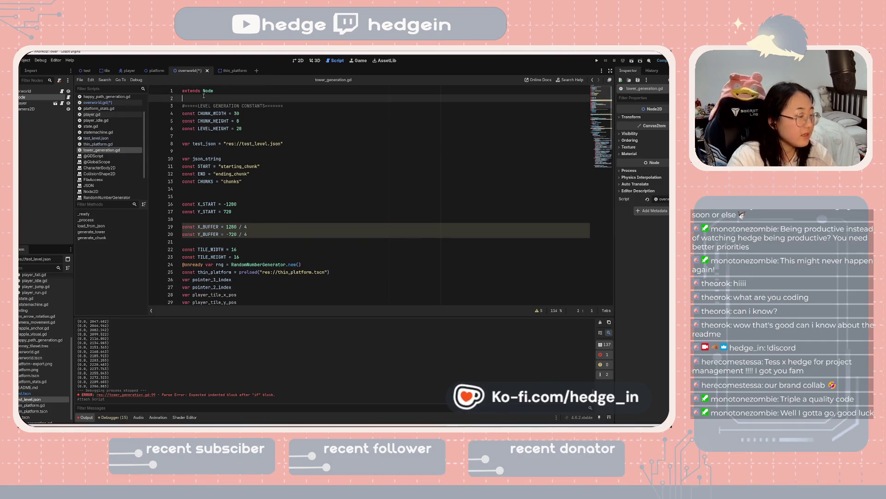
left_click(184, 92)
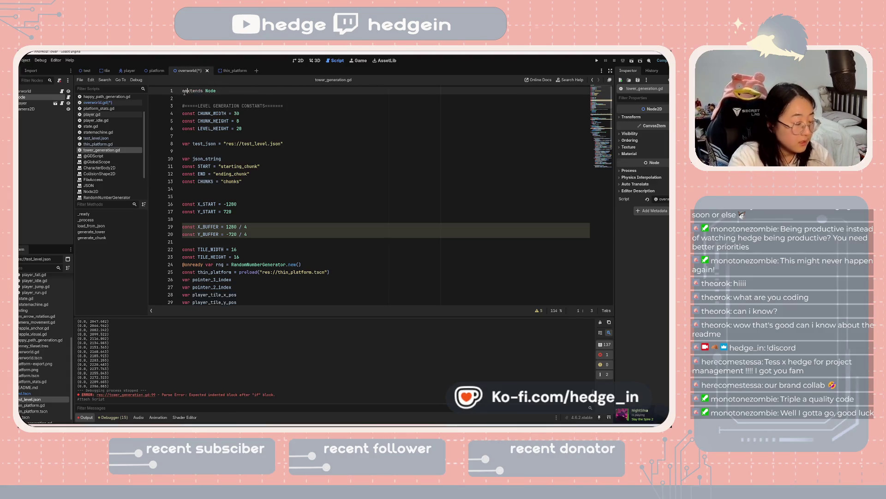
key("BackSpace")
key("BackSpace")
key("BackSpace")
type("lass")
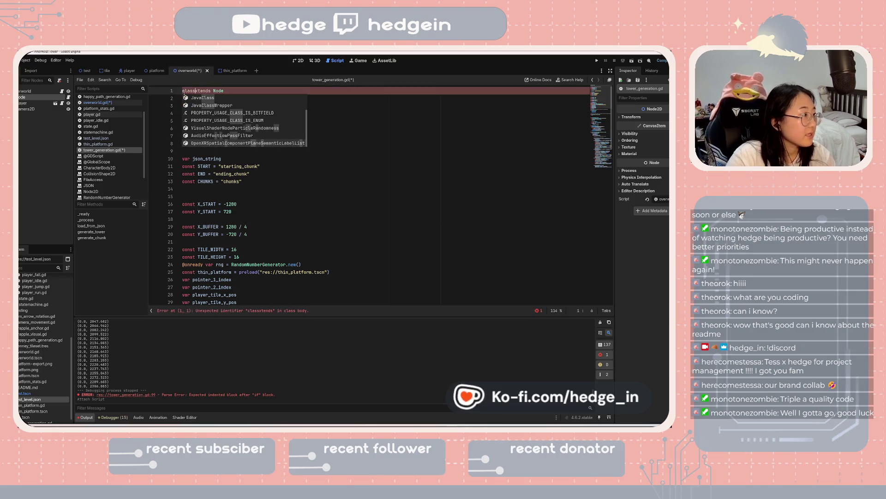
type("_name Tower e")
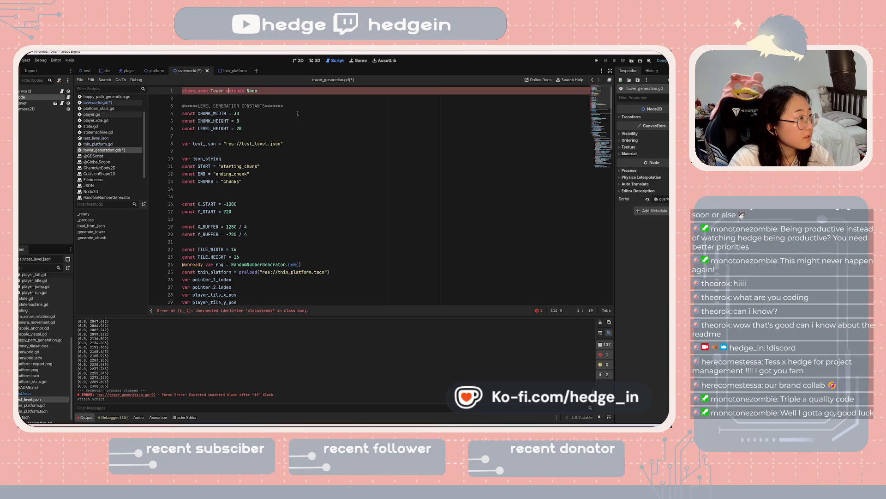
key("ctrl+s")
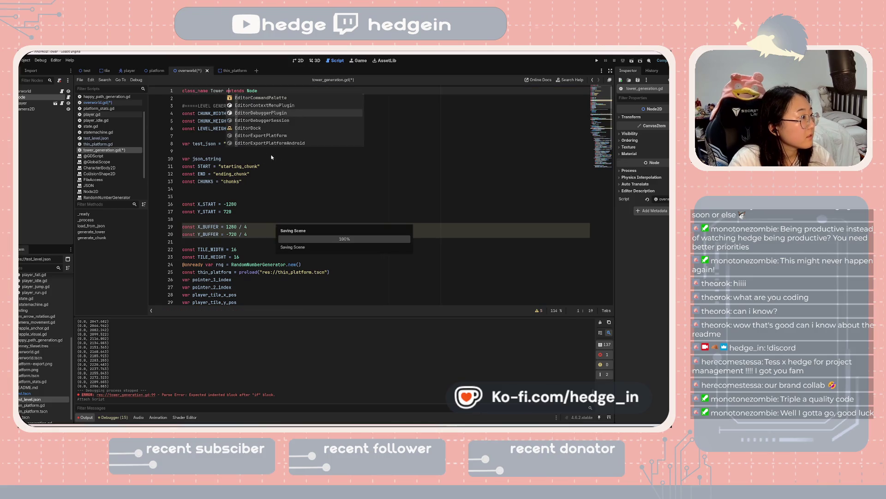
Switch to overworld.gd and go to the new $Node reference on line 3
left_click(203, 92)
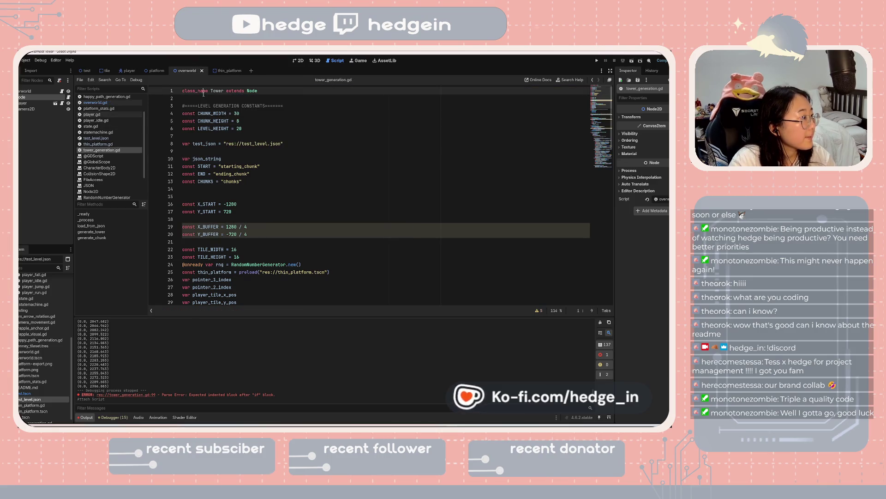
left_click(228, 129)
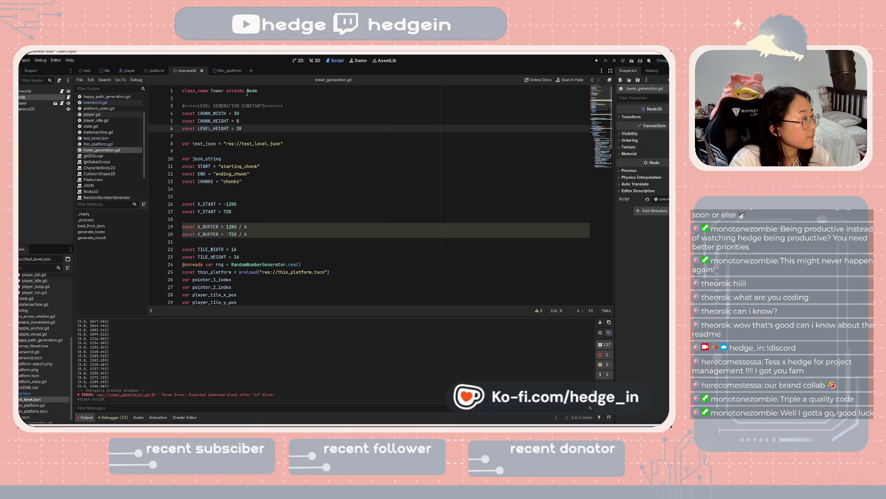
left_click(62, 92)
left_click(271, 128)
left_click(249, 105)
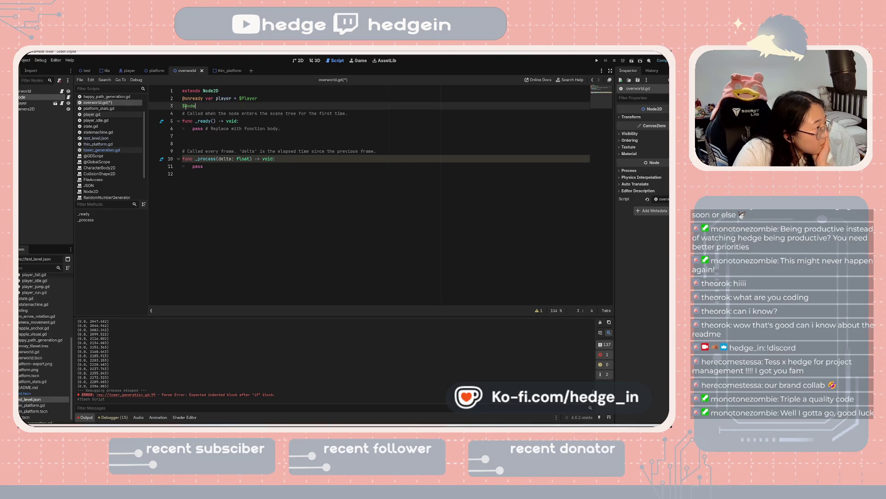
key("Left")
type("@onready var")
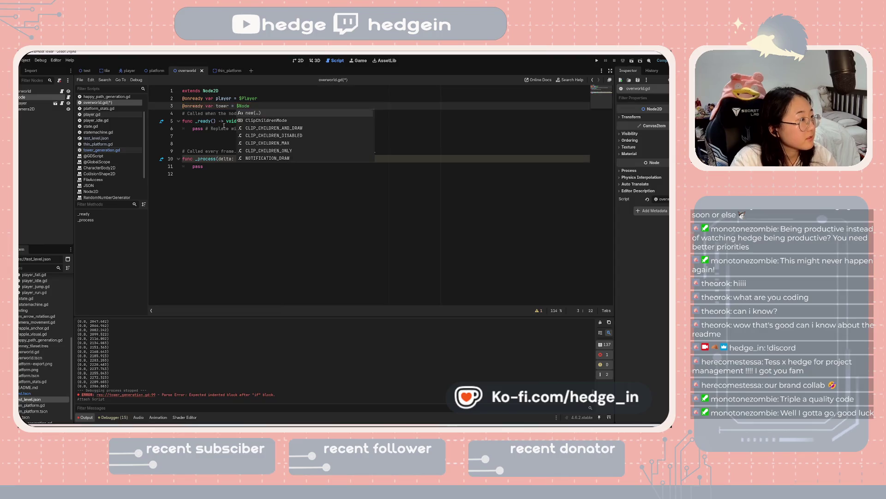
left_click(216, 142)
left_click(221, 136)
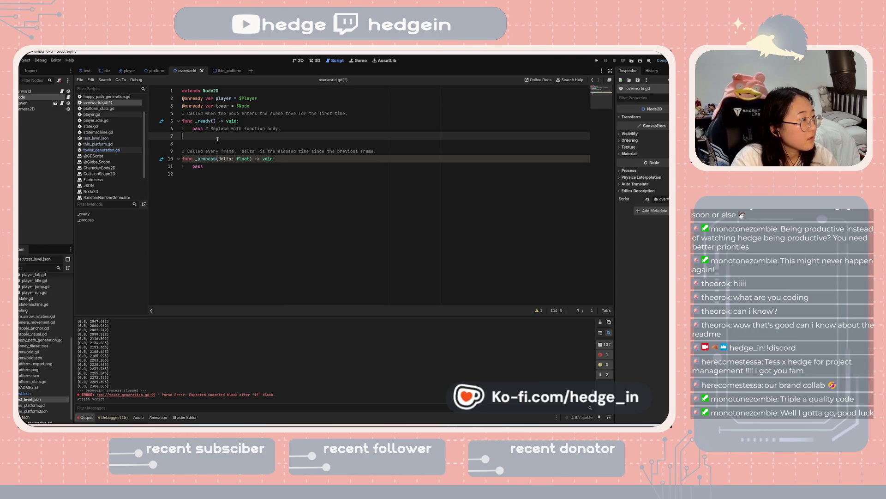
left_click_drag(282, 129, 192, 129)
Replace pass with print(tower.player_tile_x_pos) via autocomplete and save
type("i")
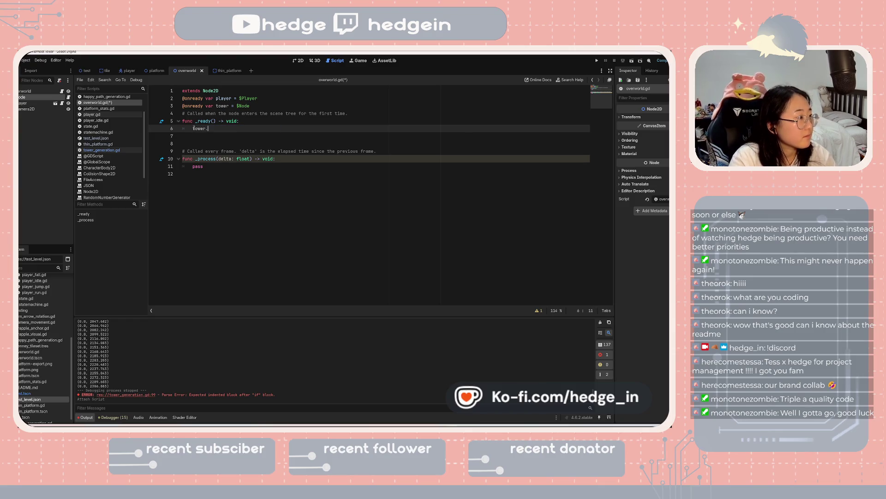
key("BackSpace")
key("BackSpace")
key("BackSpace")
type("spin")
key("BackSpace")
key("BackSpace")
key("BackSpace")
type("print(tower.")
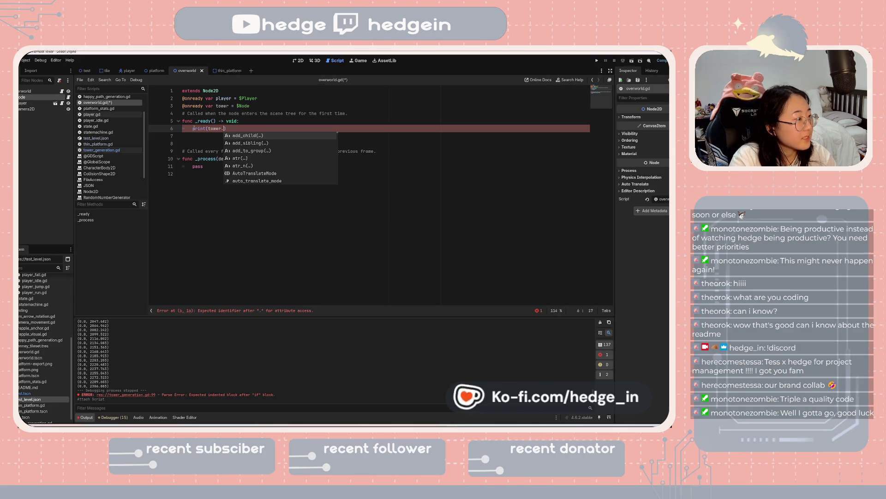
type("player")
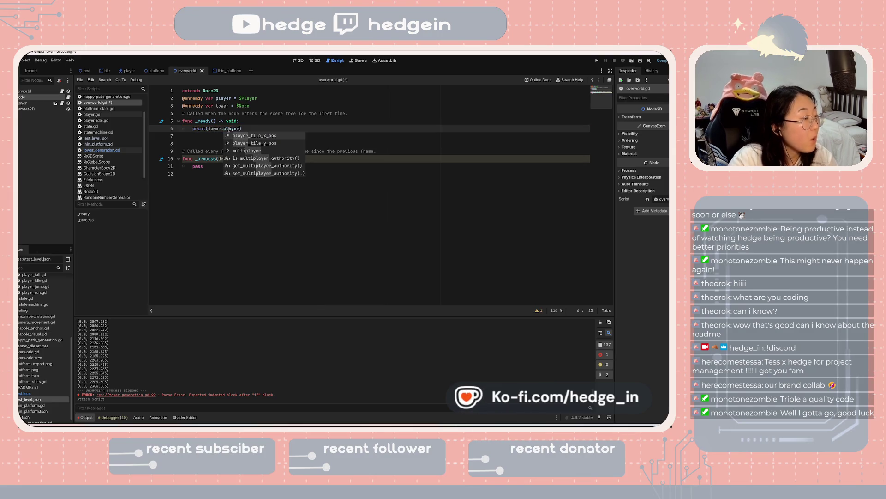
left_click(263, 136)
key("ctrl+s")
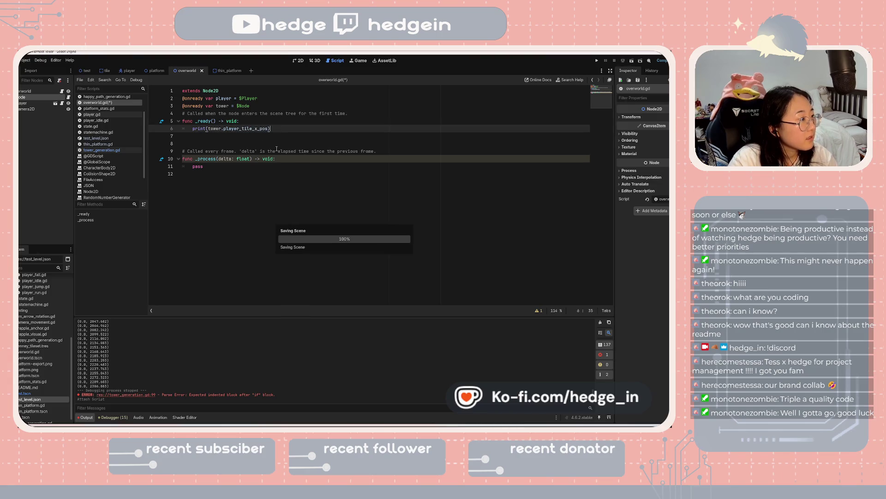
key("ctrl+End")
Run the project to check the stacked-platform tower, close it, and run again
left_click(632, 60)
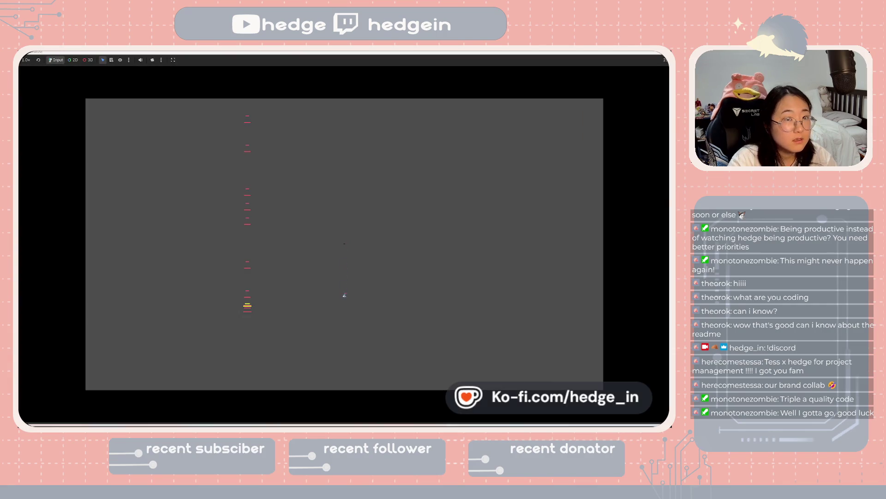
key("F8")
key("F5")
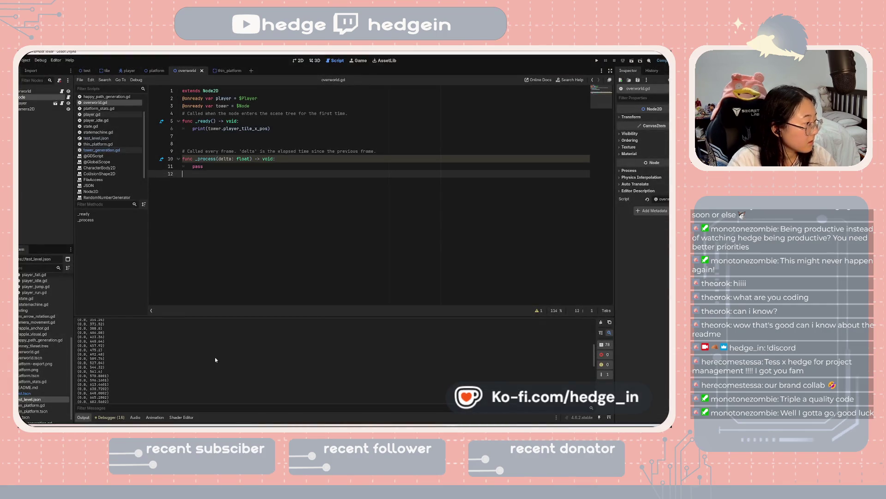
Delete the print(tower.player_tile_x_pos) statement on line 6 of _ready
left_click(278, 129)
left_click(277, 151)
left_click(278, 128)
left_click_drag(250, 129, 194, 129)
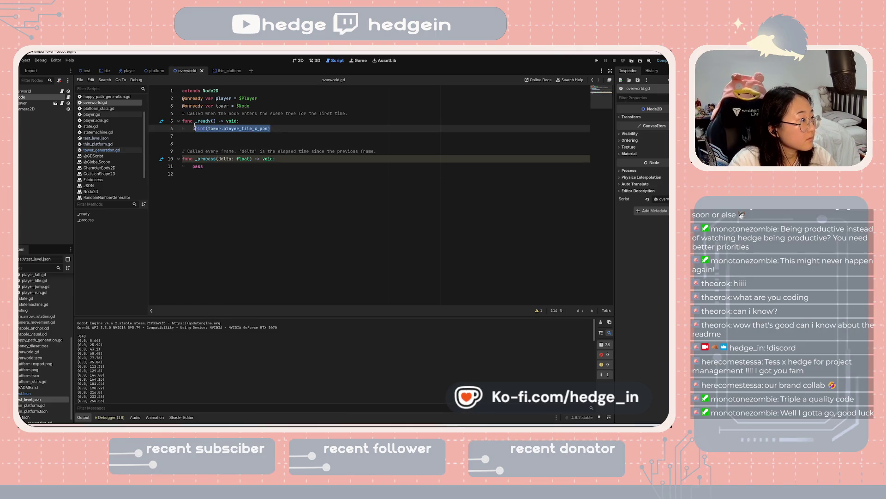
left_click(228, 166)
mouse_move(247, 129)
left_click_drag(266, 129, 196, 128)
key("BackSpace")
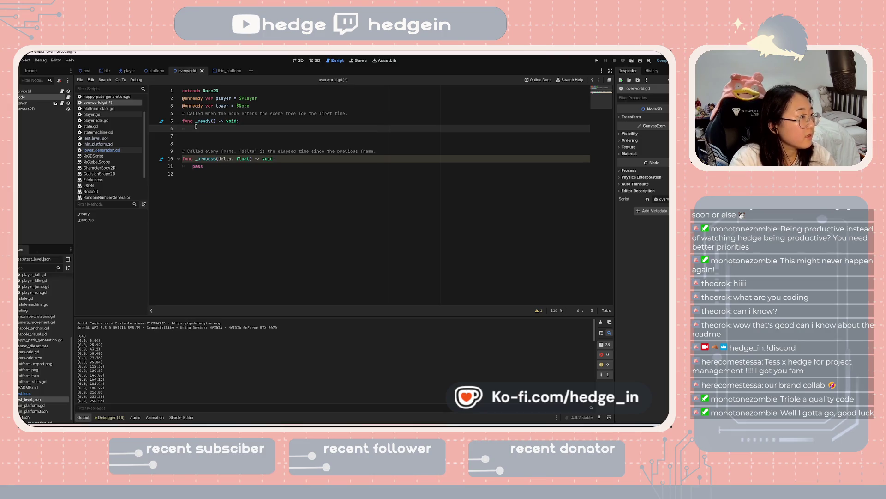
Set player.global_position = Vector2(tower.player_tile_x_pos, tower.player_tile_y_pos) in _ready and save
type("_g")
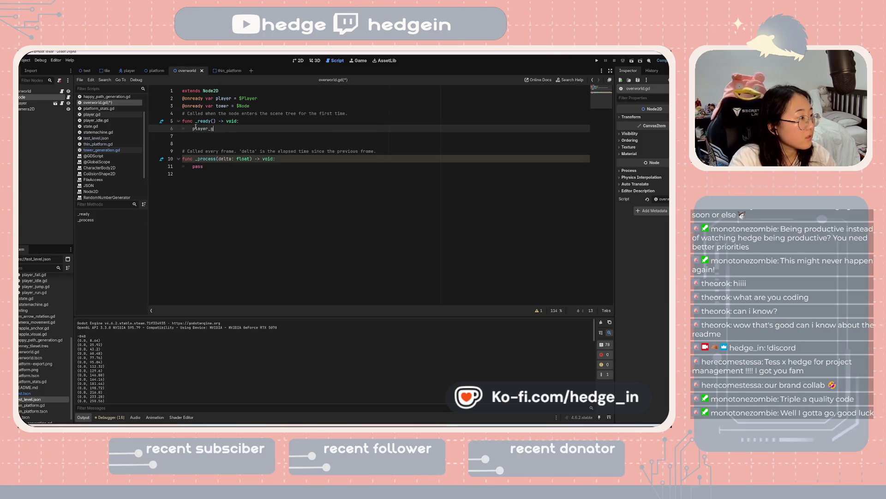
type(".global")
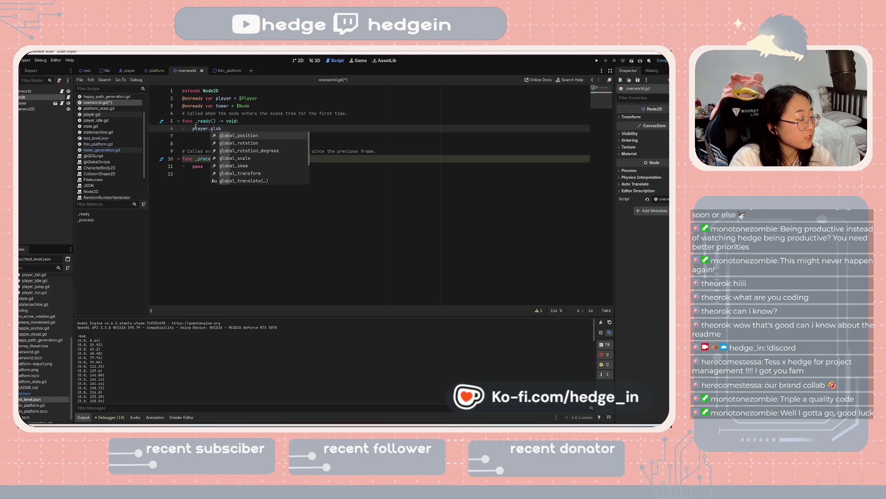
key("Return")
type("Vectro2")
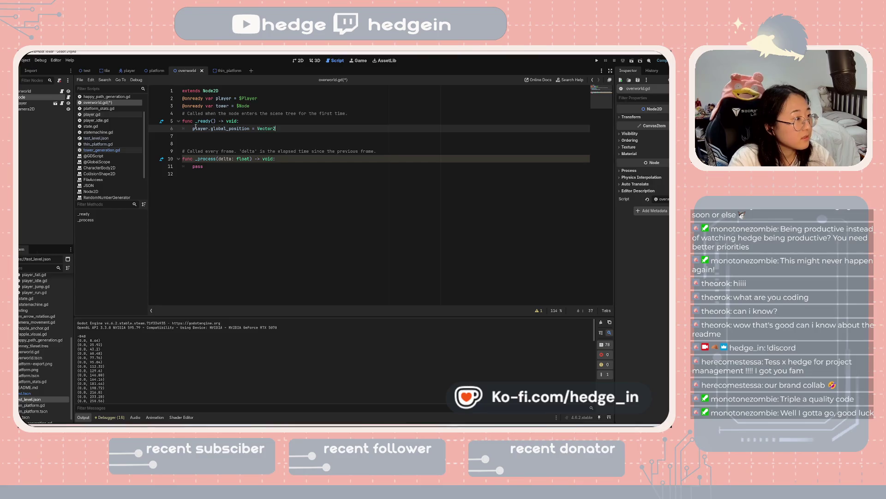
type("(")
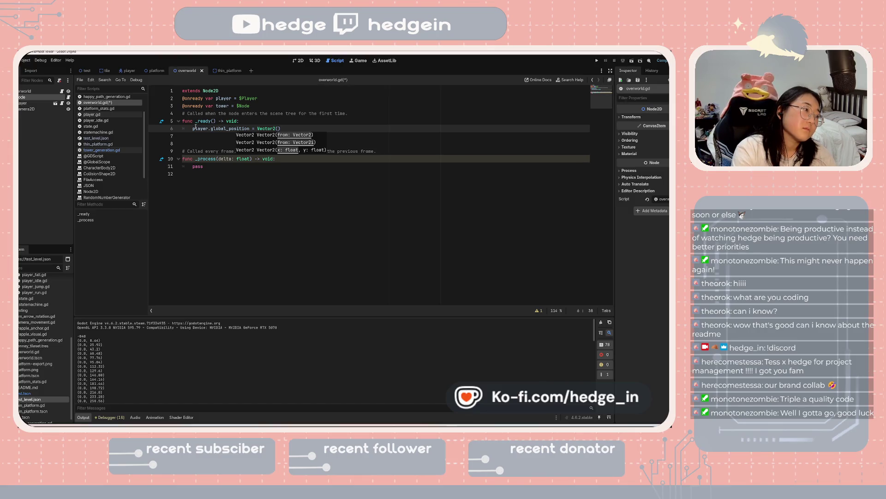
type("player_tile")
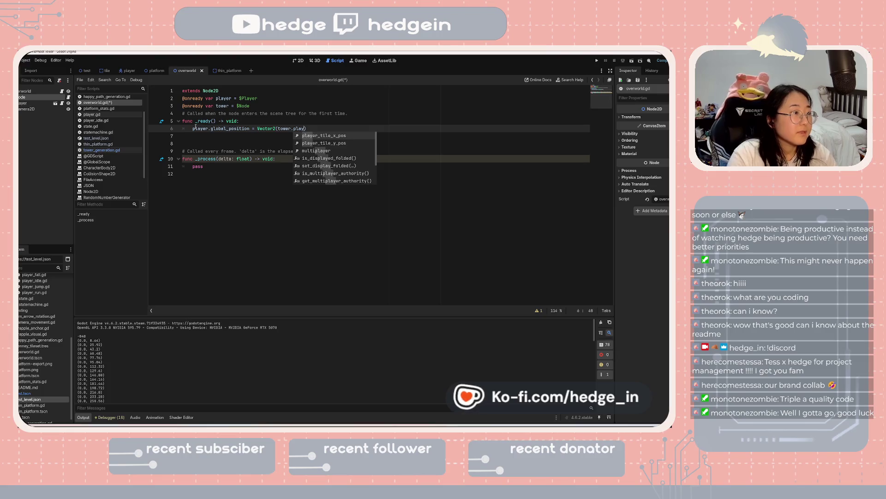
key("Return")
type(", to")
type("wer.")
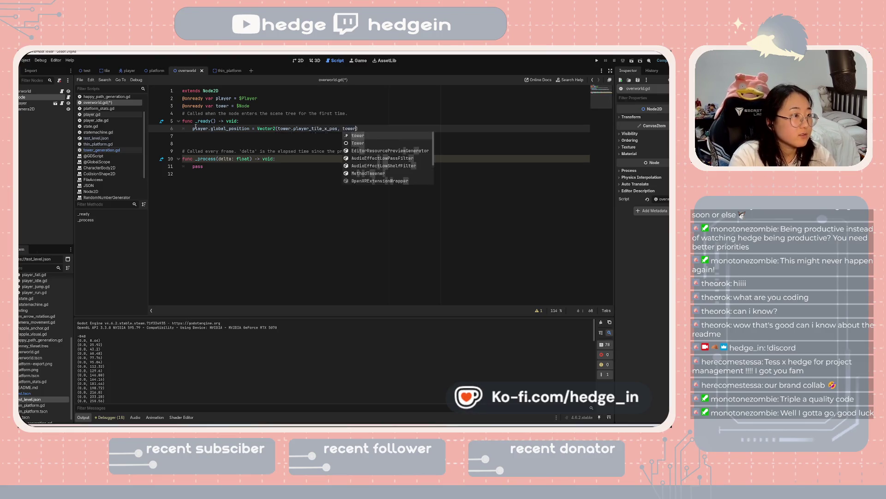
type("player_tile_y")
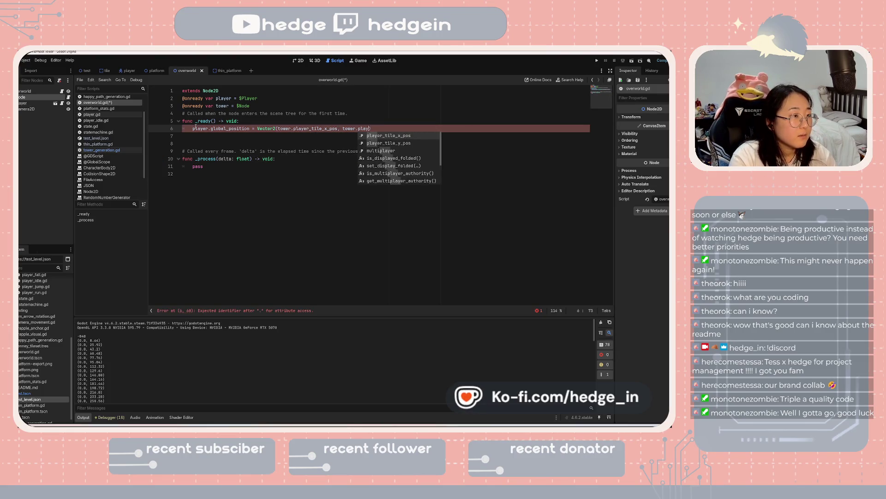
key("Return")
left_click(273, 173)
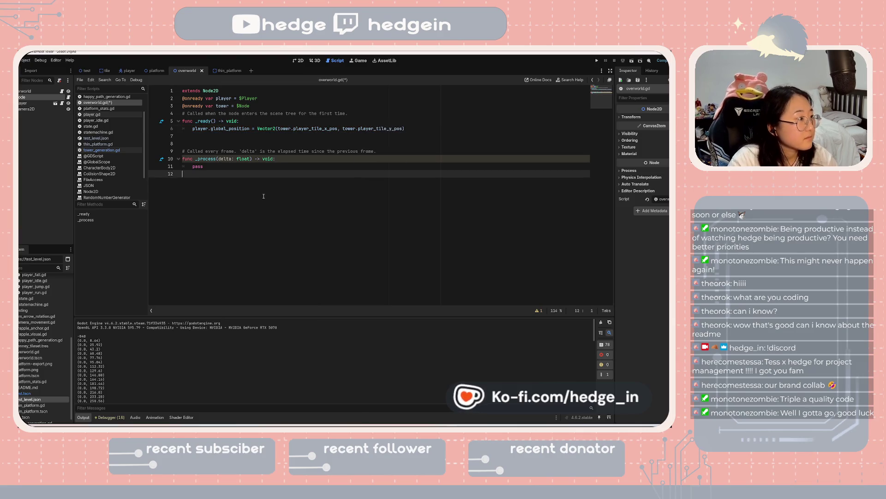
key("ctrl+s")
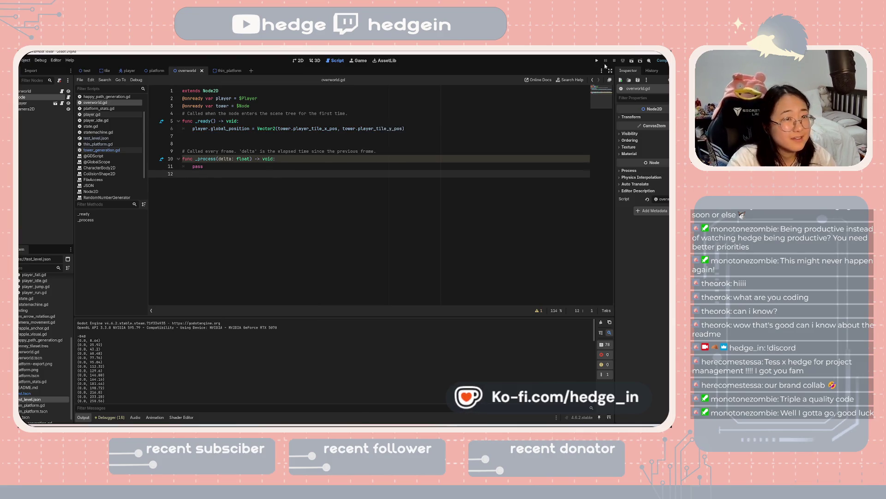
Run the project to test the player's start position, close it, and review overworld.gd
left_click(632, 60)
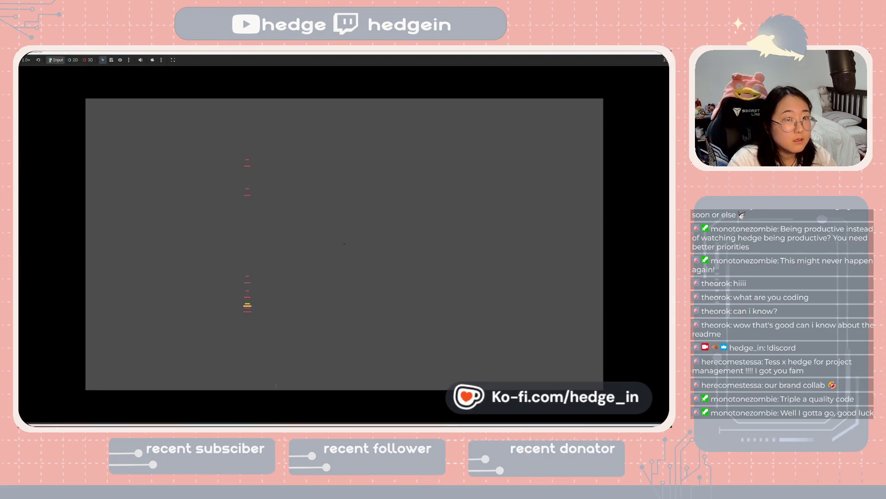
key("F8")
key("Up")
key("Up")
key("Up")
key("Up")
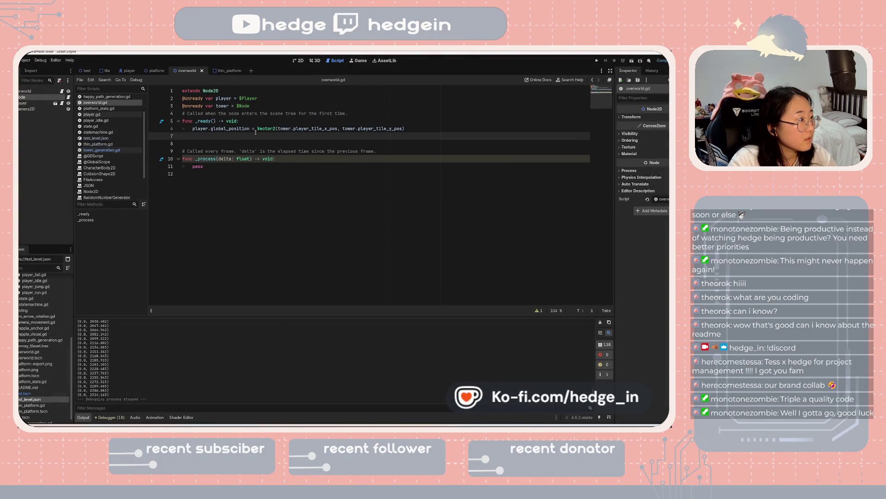
left_click(226, 70)
scroll(256, 274, "up", 4)
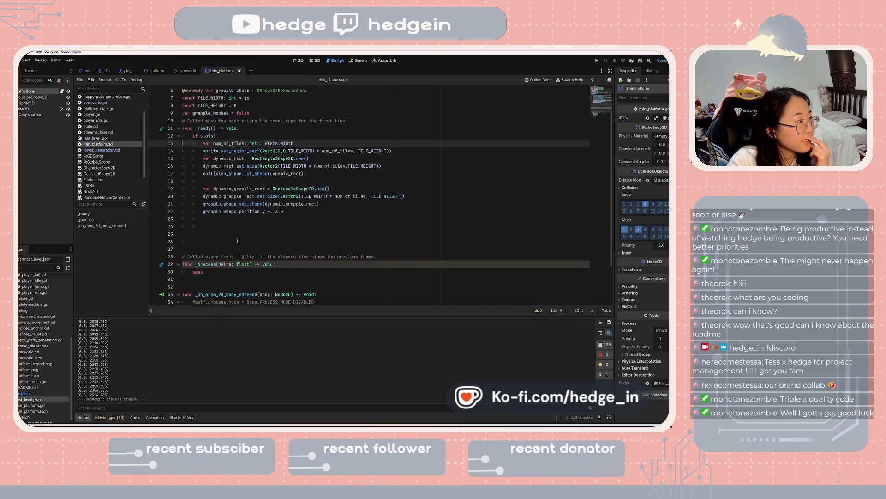
left_click(95, 102)
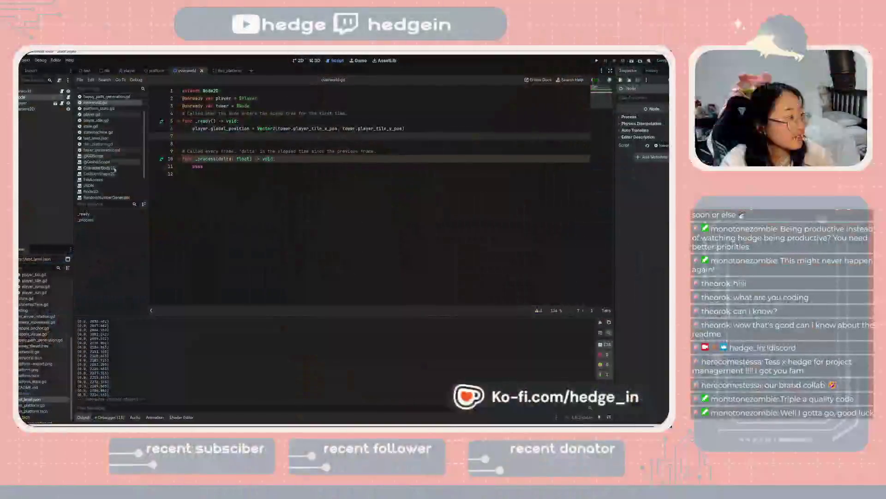
left_click(224, 169)
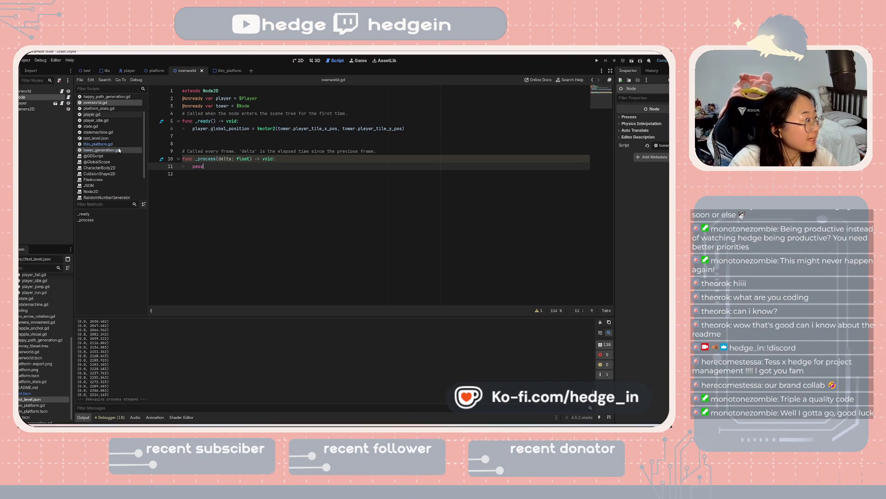
Browse thin_platform.gd and test_level.json, then scroll tower_generation.gd to the platform-placement code
left_click(97, 145)
scroll(287, 239, "down", 4)
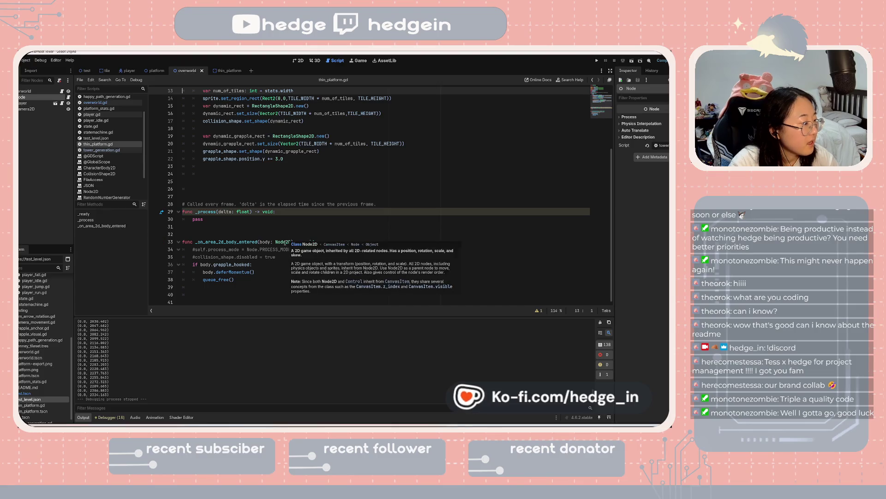
scroll(287, 240, "up", 4)
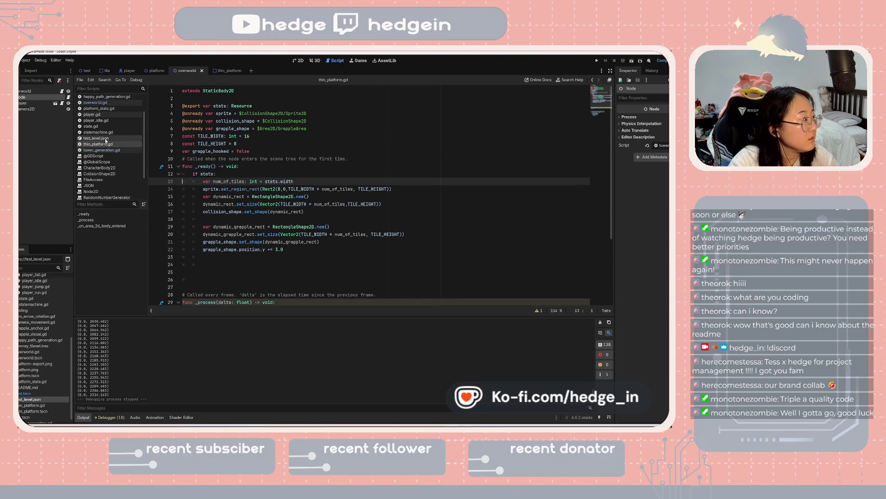
left_click(99, 138)
left_click(101, 150)
scroll(282, 206, "down", 20)
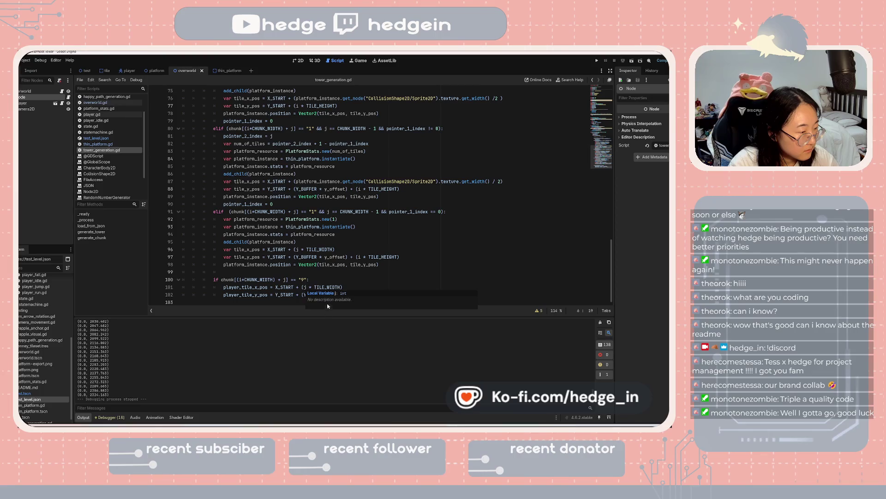
Examine the Y_BUFFER offset in the player's y position on line 102, then return to overworld.gd
left_click(297, 304)
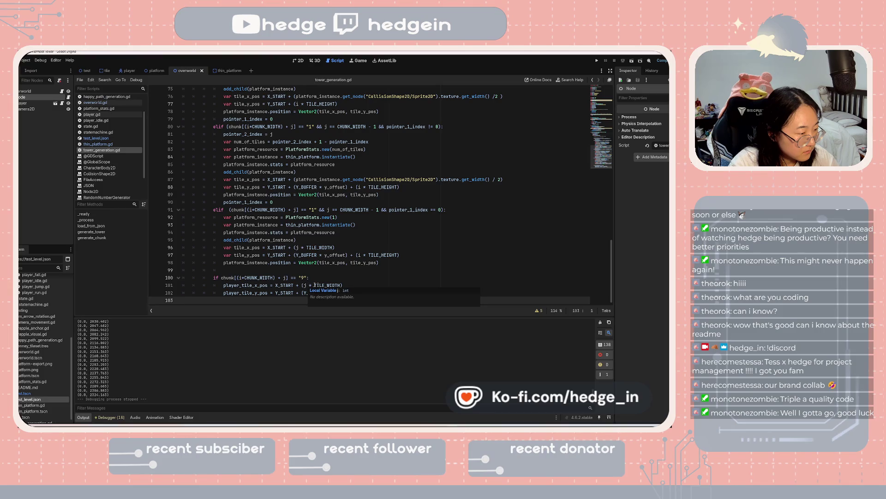
left_click_drag(296, 293, 426, 292)
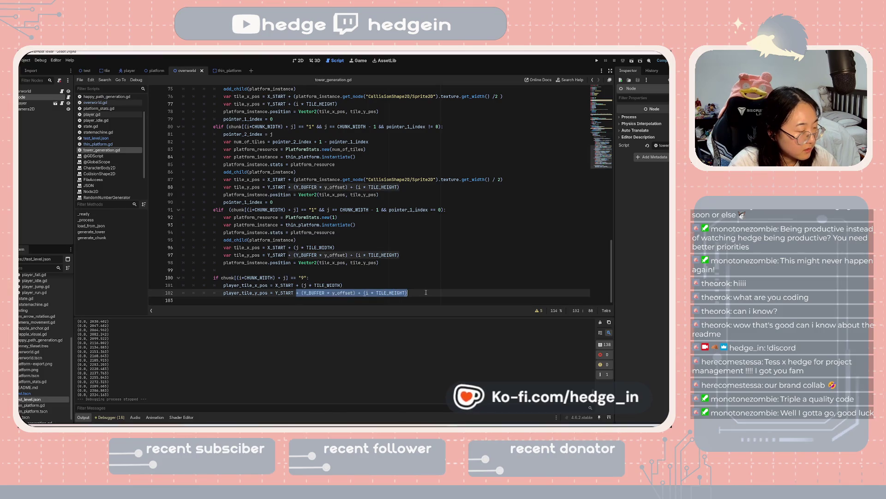
left_click(426, 292)
scroll(369, 231, "up", 5)
scroll(305, 242, "down", 5)
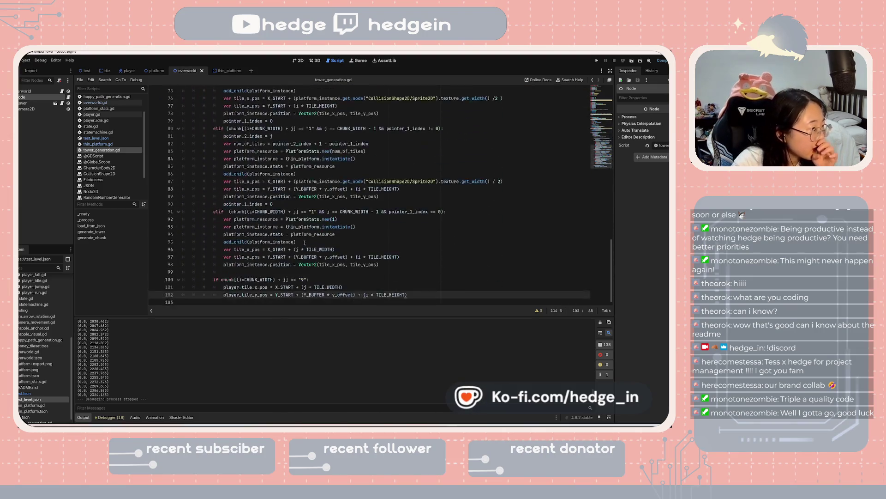
scroll(304, 246, "up", 12)
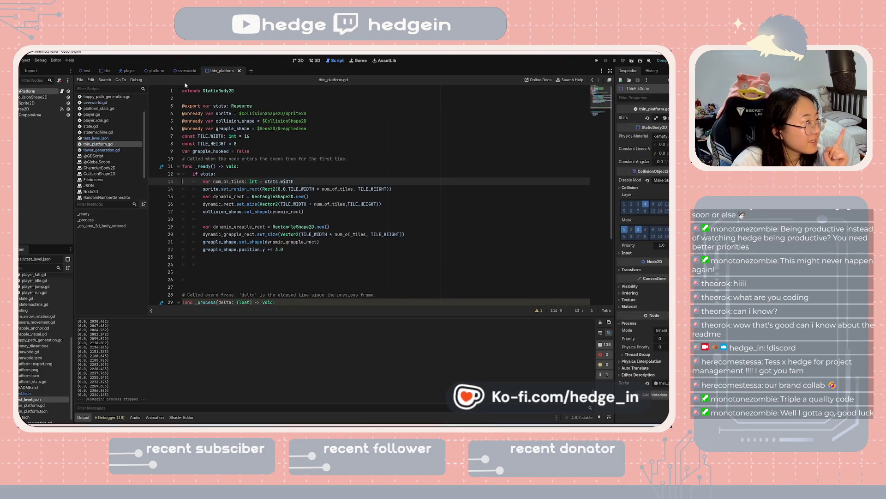
left_click(95, 102)
left_click(98, 143)
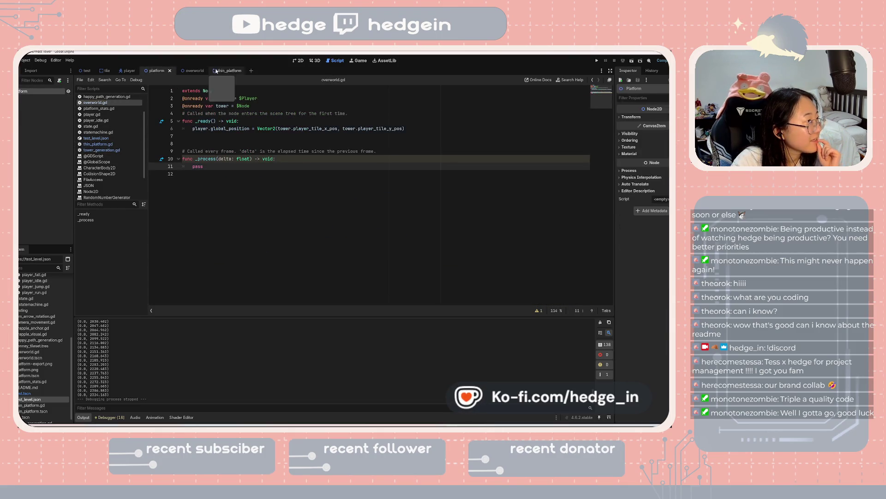
Open test_level.json and inspect the starting chunk on line 4 and the ending chunk on line 10
left_click(105, 138)
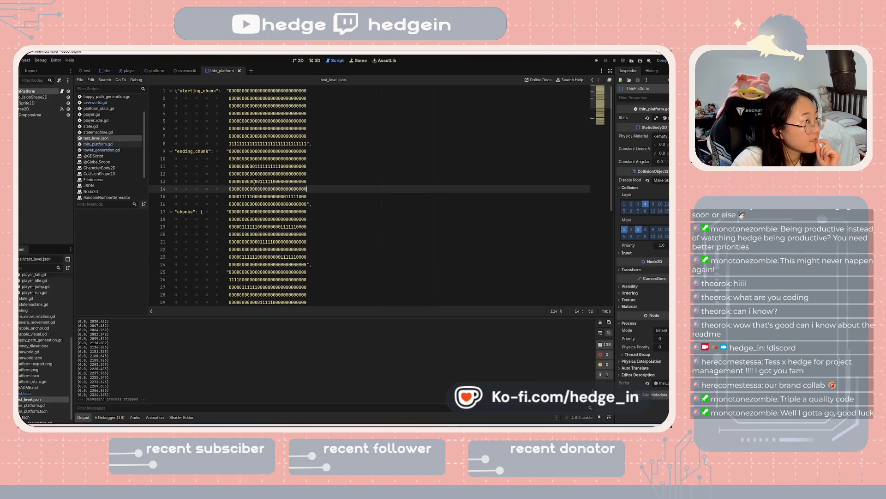
left_click(272, 113)
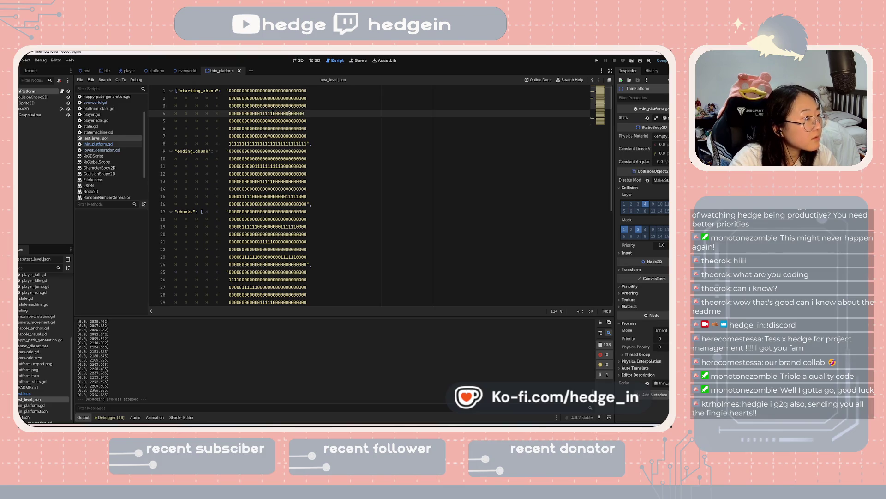
left_click(378, 157)
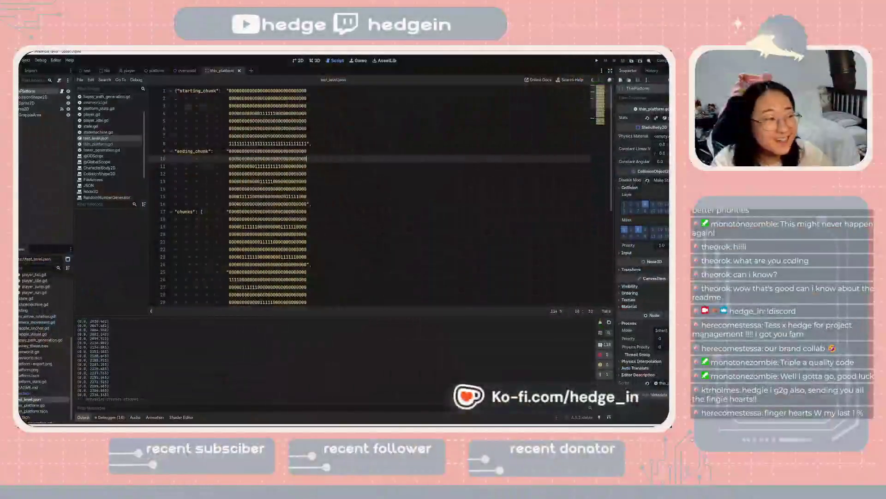
scroll(319, 190, "up", 6)
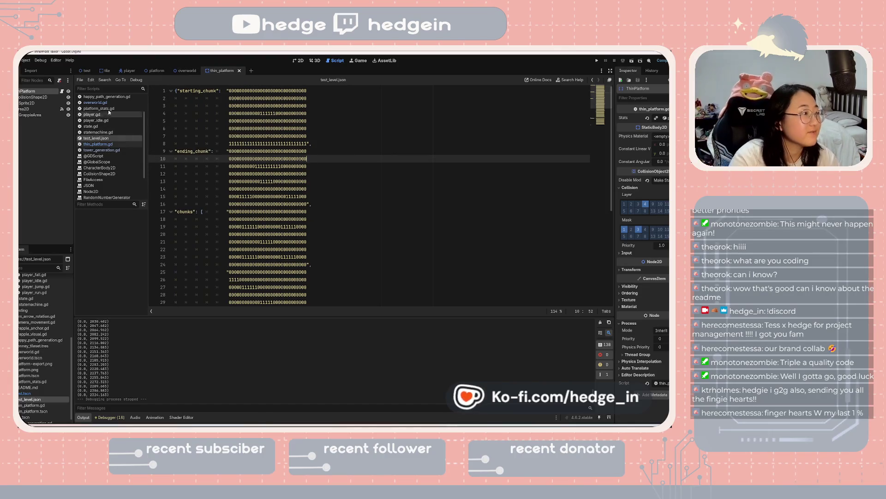
Look through the overworld, platform, player and thin_platform scenes, then reopen tower_generation.gd
left_click(187, 71)
left_click(157, 71)
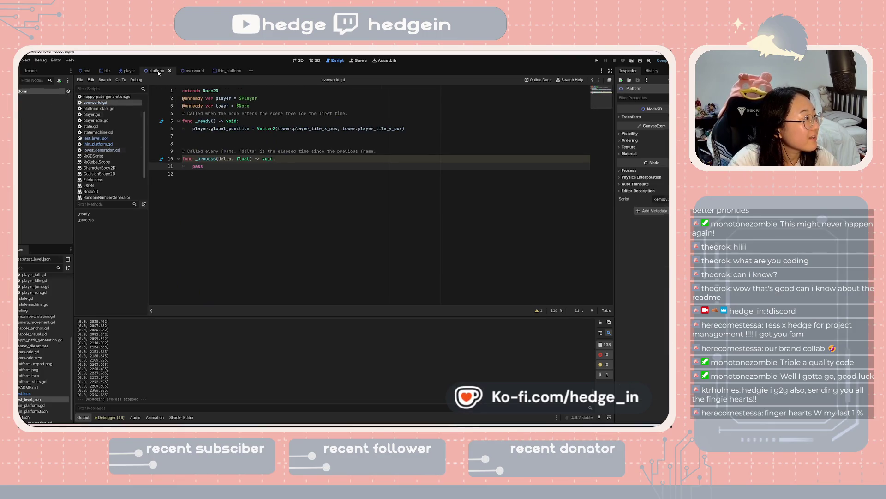
left_click(134, 71)
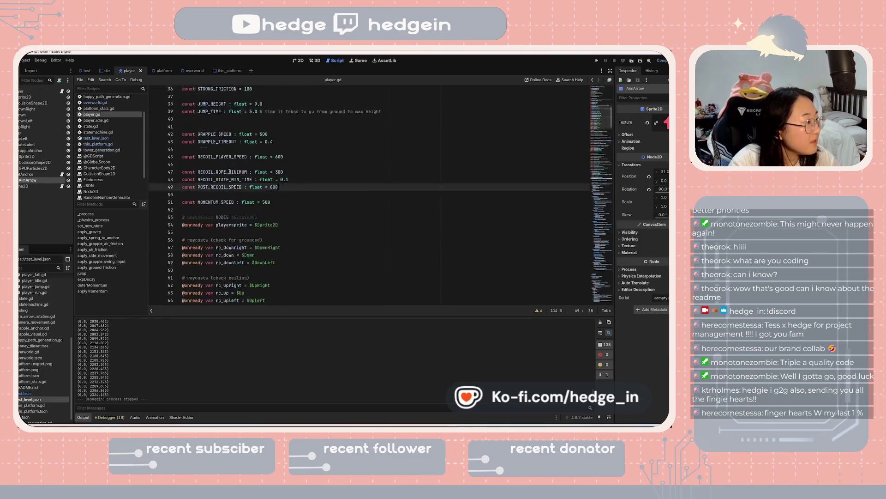
left_click(221, 71)
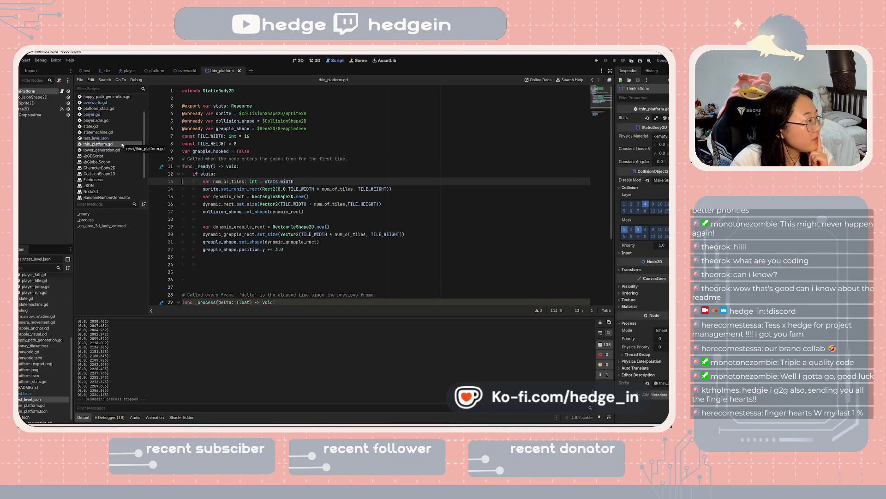
left_click(102, 150)
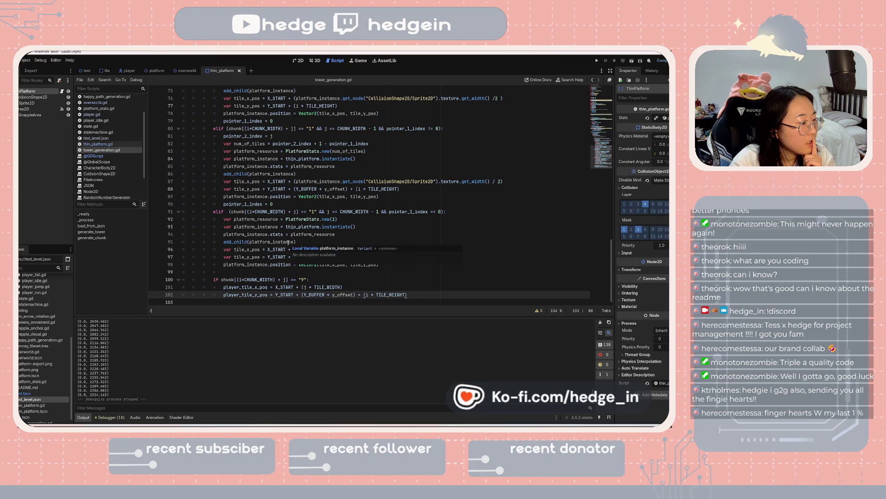
Change 'position' to 'global_position' on lines 98, 89 and 78 of tower_generation.gd
left_click(309, 272)
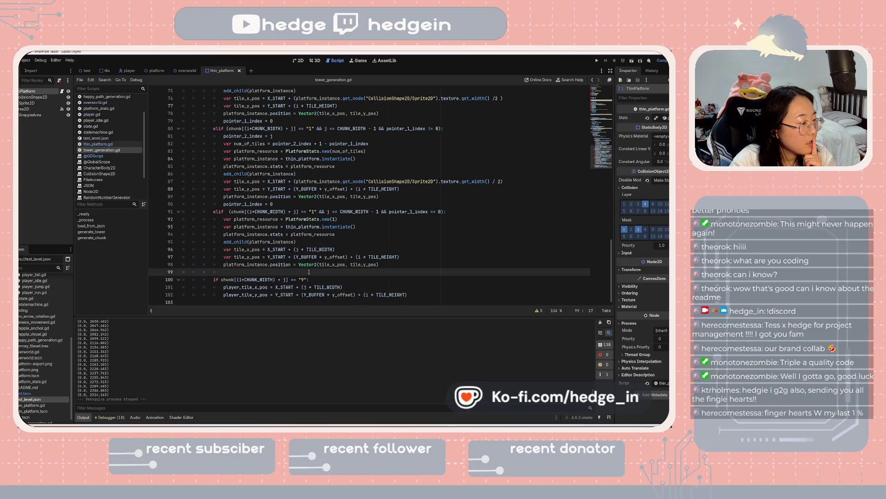
left_click(270, 264)
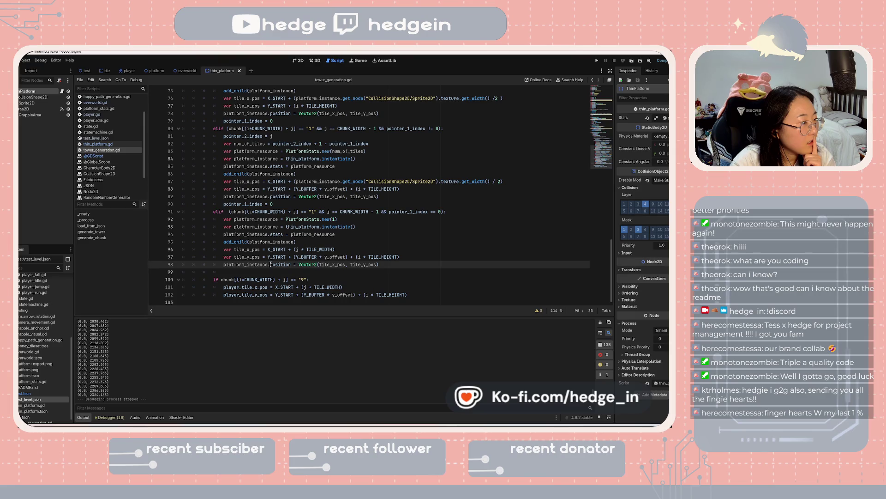
type("global_")
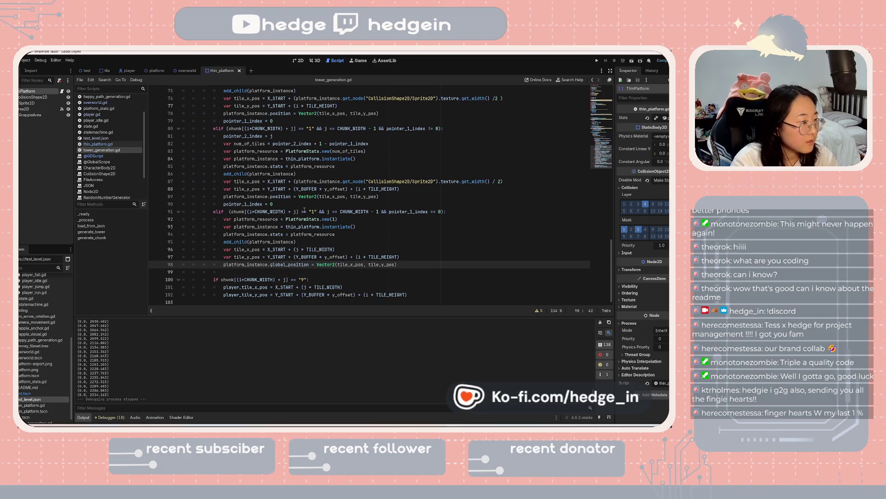
left_click(270, 196)
type("bal_")
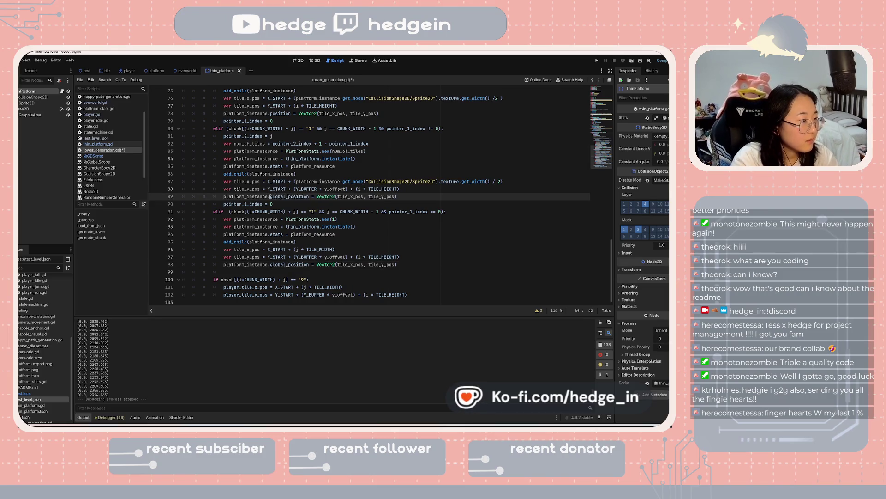
scroll(274, 149, "up", 2)
left_click(270, 158)
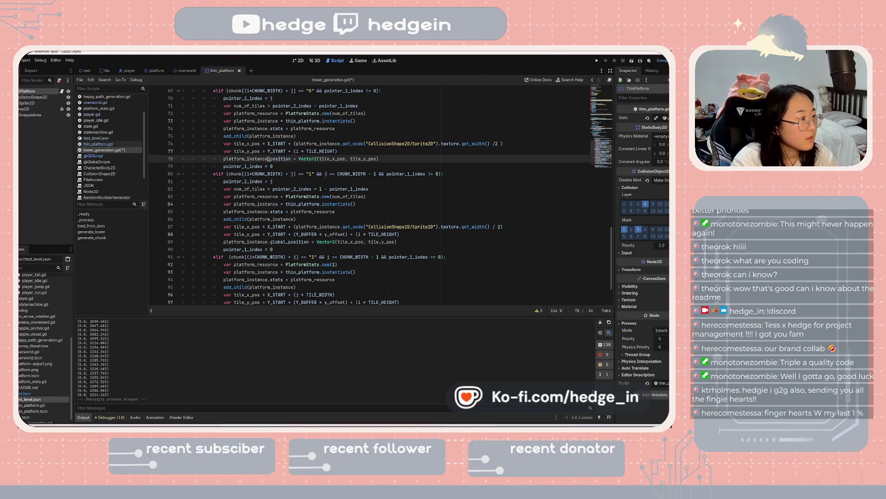
type("global_")
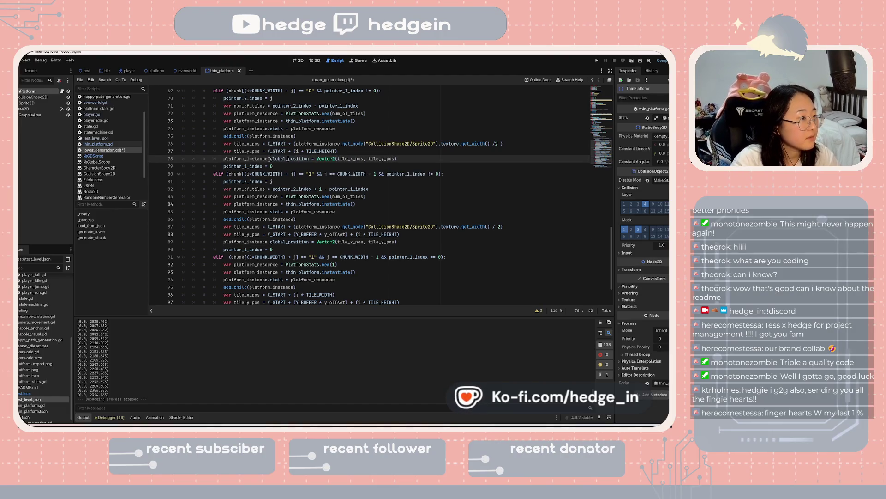
Save tower_generation.gd and bring up the overworld scene
scroll(301, 180, "up", 3)
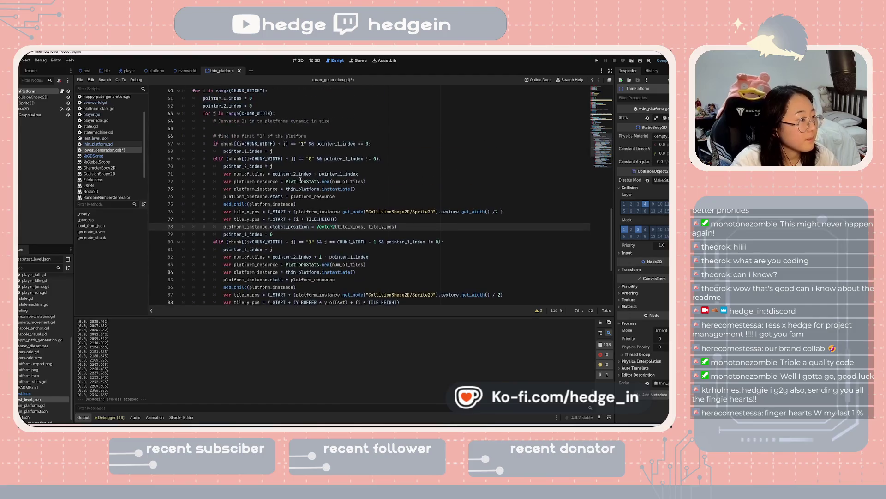
scroll(292, 202, "down", 5)
key("ctrl+a")
left_click(415, 241)
key("ctrl+s")
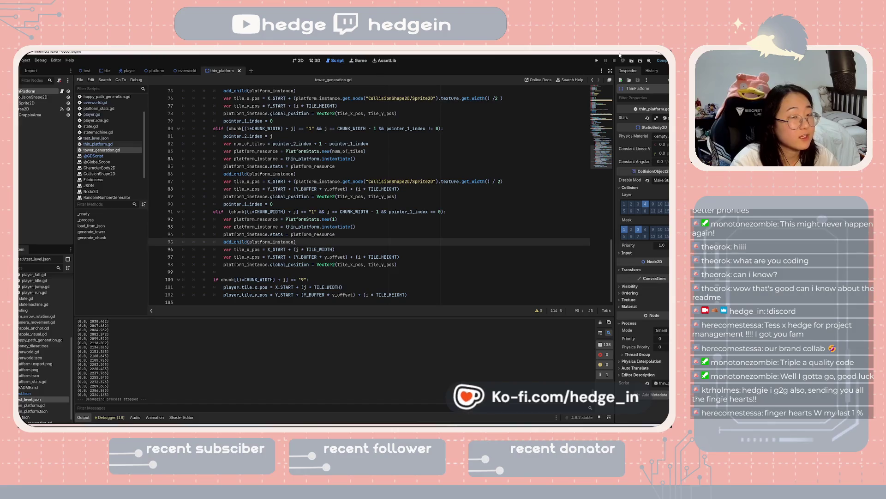
left_click(185, 70)
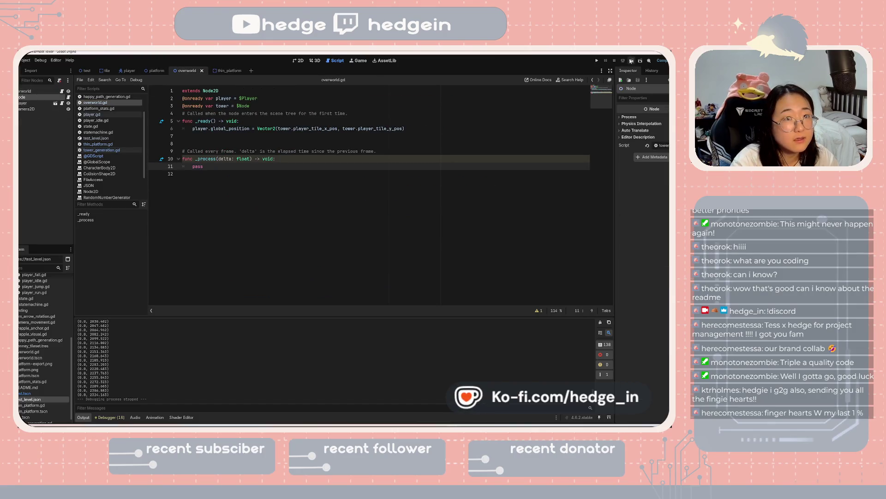
Test-run the overworld scene, stop it with F8, then open test_level.json from the thin_platform view
left_click(632, 60)
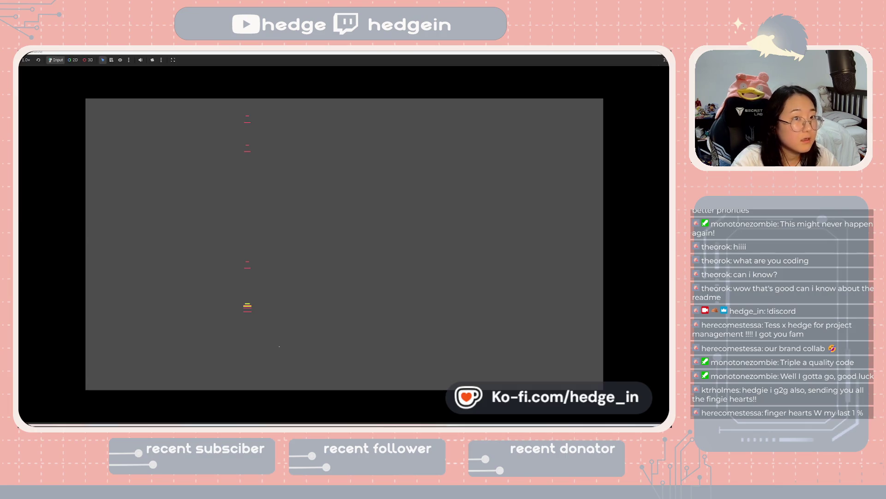
key("F8")
left_click(306, 217)
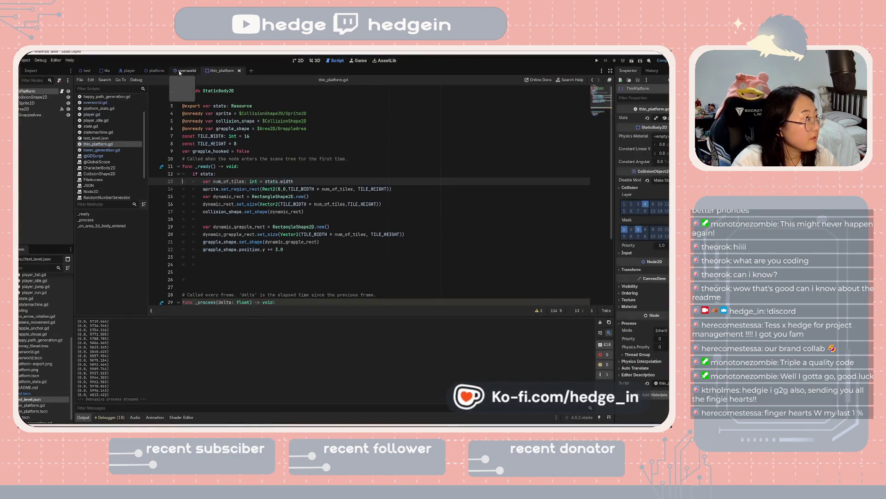
left_click(214, 71)
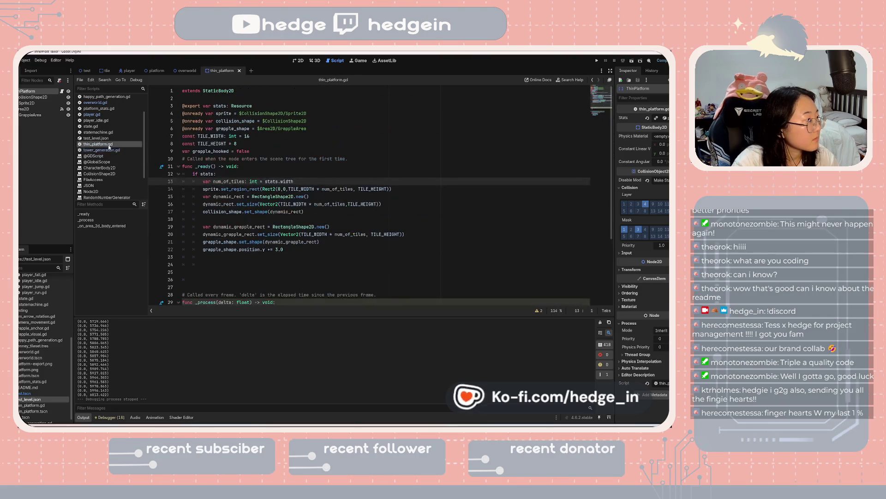
left_click(97, 138)
Scroll through test_level.json, then switch to the overworld script
scroll(270, 221, "down", 2)
scroll(264, 205, "up", 1)
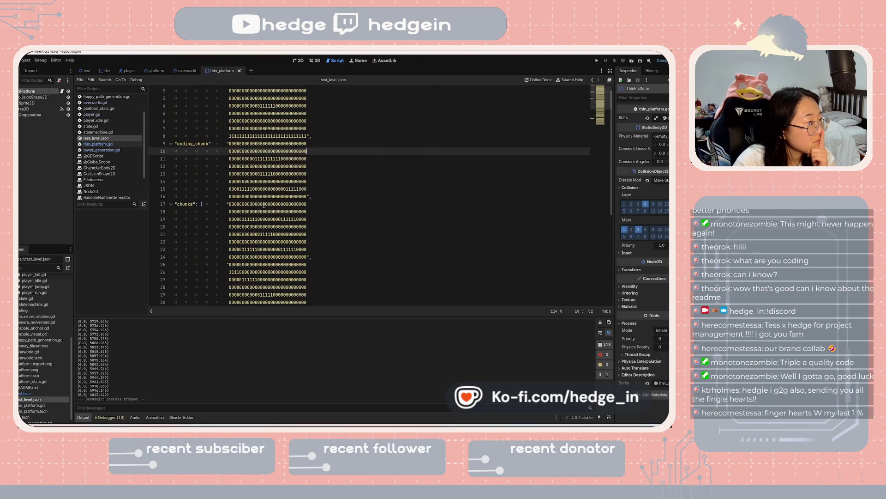
scroll(268, 213, "down", 5)
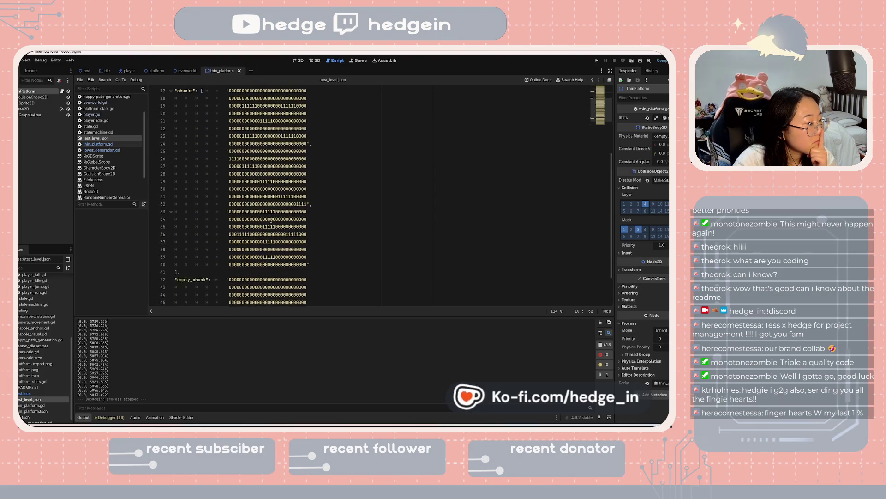
scroll(271, 220, "up", 5)
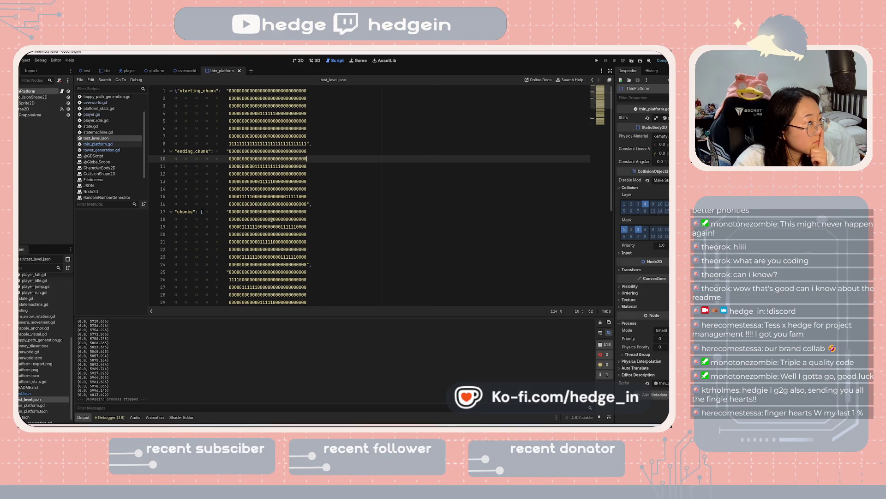
scroll(270, 219, "down", 10)
scroll(271, 220, "up", 10)
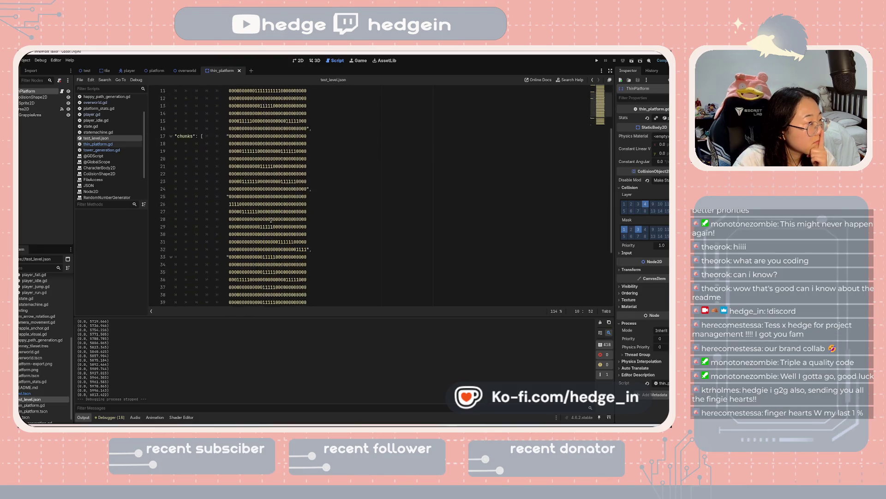
left_click(189, 71)
left_click(155, 70)
left_click(187, 71)
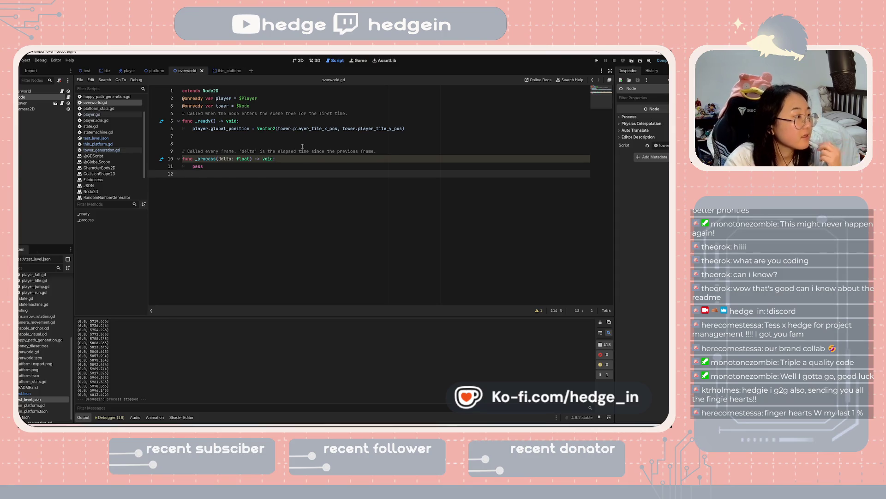
Select global_ in overworld.gd's player position line, glance at thin_platform.gd, and return to overworld.gd
left_click_drag(229, 129, 210, 129)
left_click(287, 156)
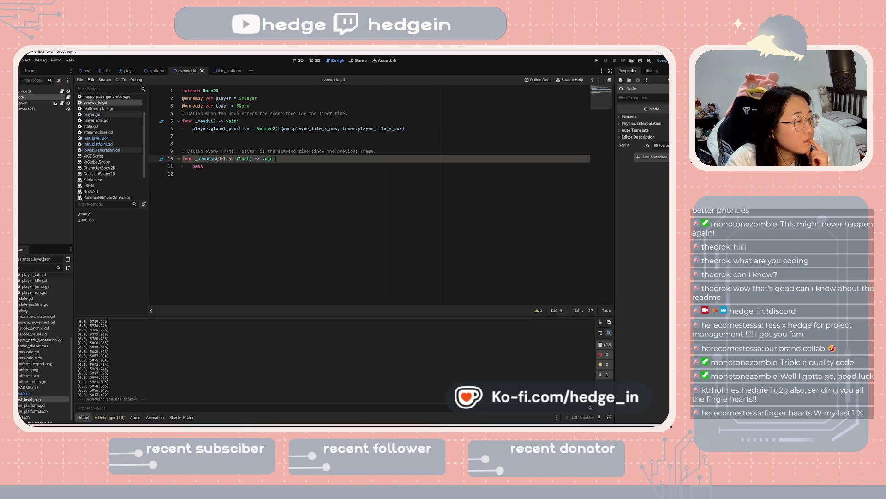
left_click(225, 71)
scroll(248, 262, "up", 2)
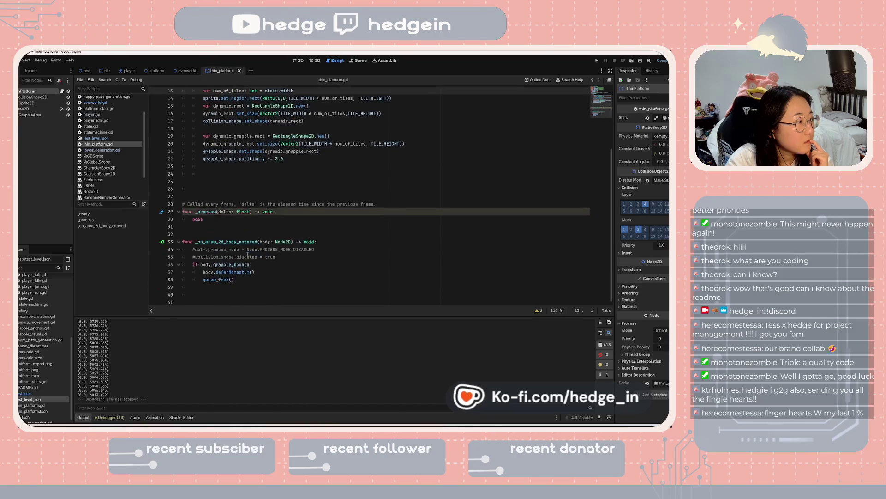
left_click(182, 71)
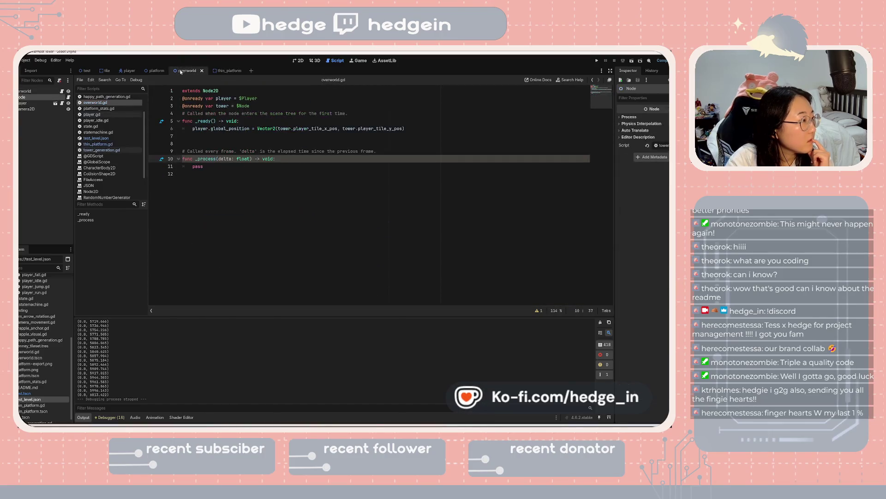
Scroll player.gd and select the print(velocity) call on line 244
left_click(128, 71)
scroll(221, 234, "down", 10)
scroll(221, 234, "down", 20)
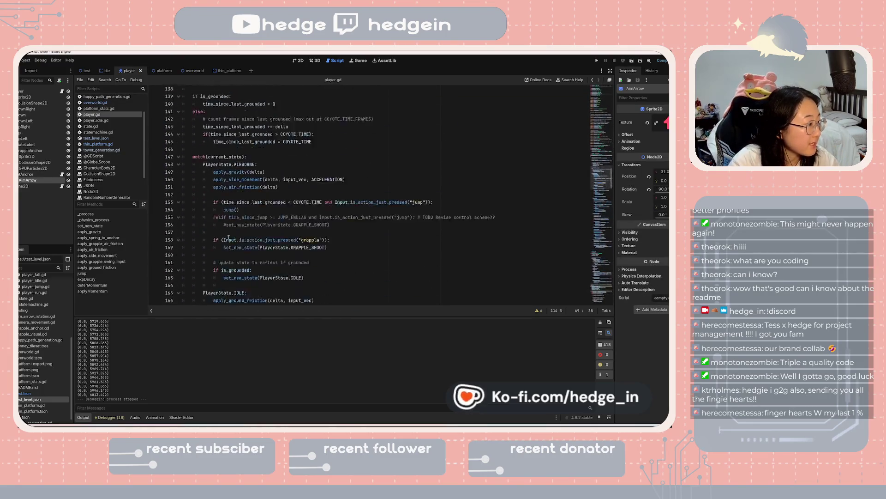
scroll(229, 238, "down", 14)
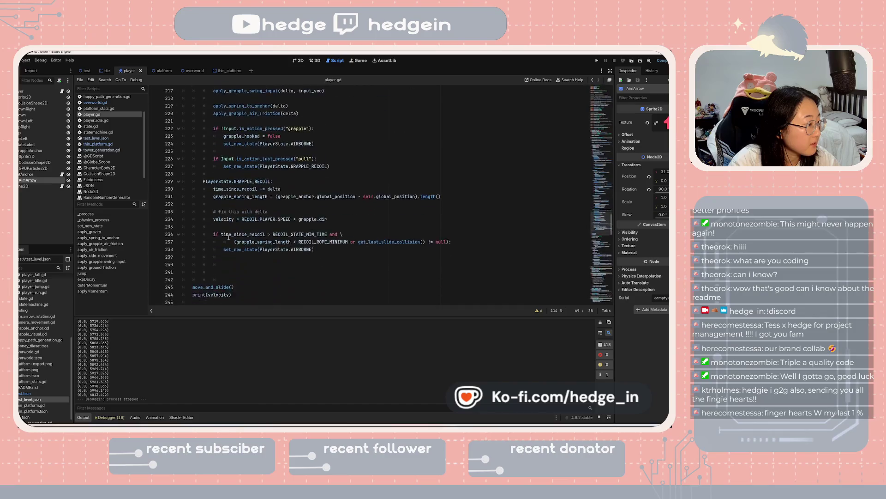
left_click_drag(236, 204, 194, 208)
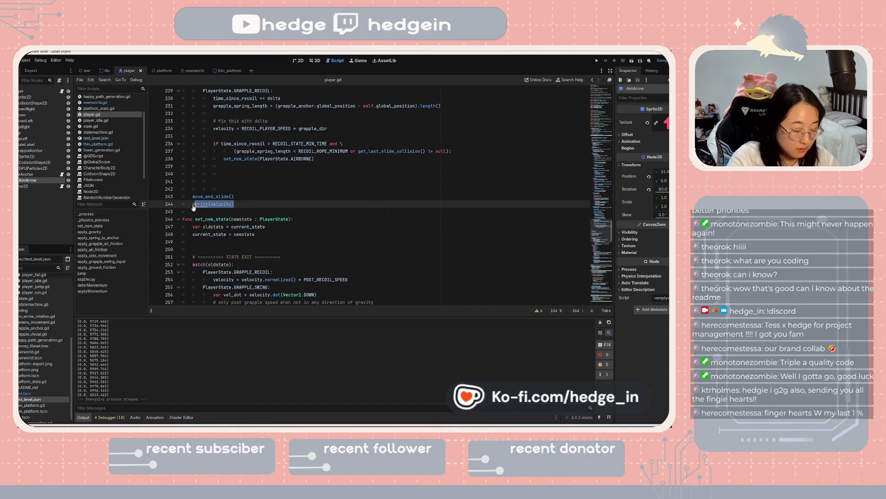
Check thin_platform.gd and the overworld scene, then open the range() documentation
left_click(226, 71)
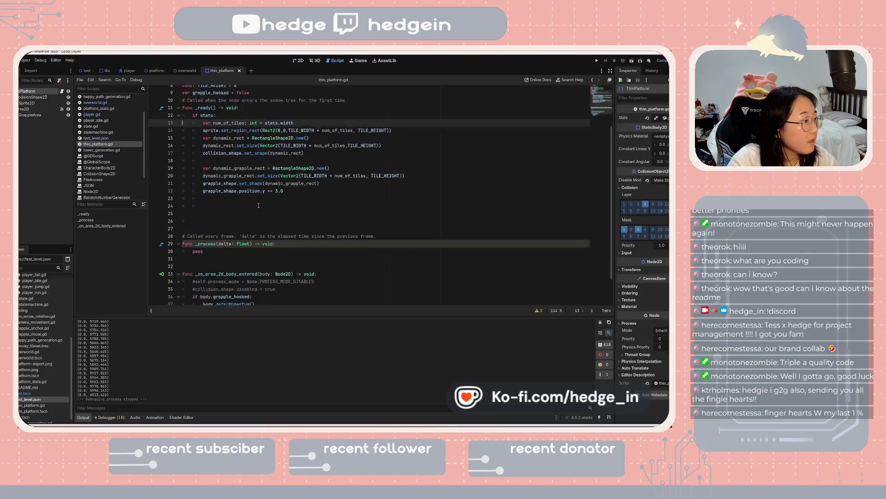
scroll(277, 206, "down", 2)
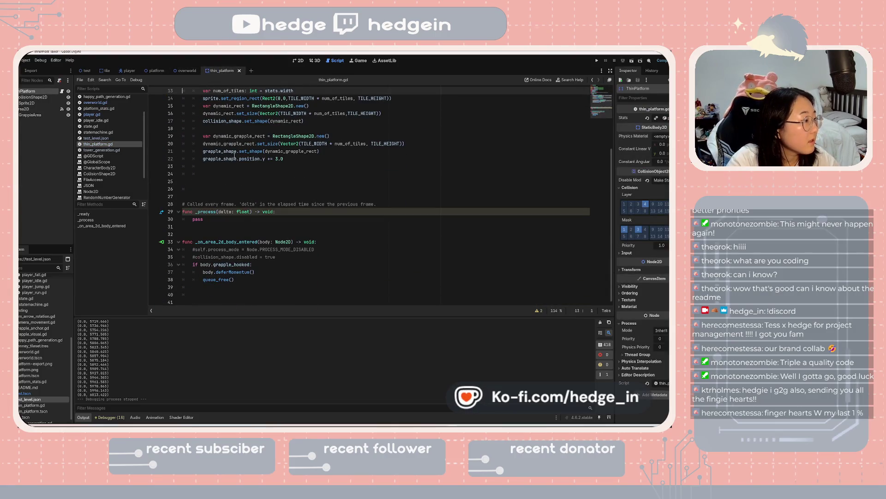
scroll(249, 266, "up", 5)
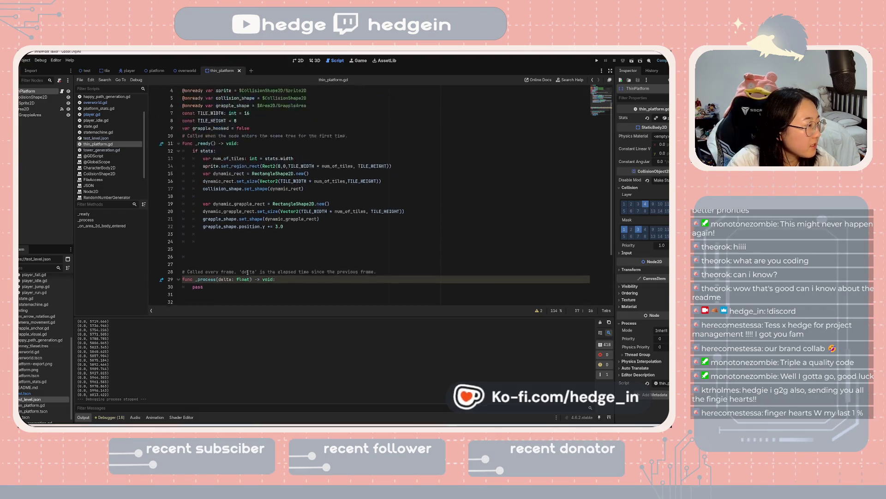
left_click(179, 70)
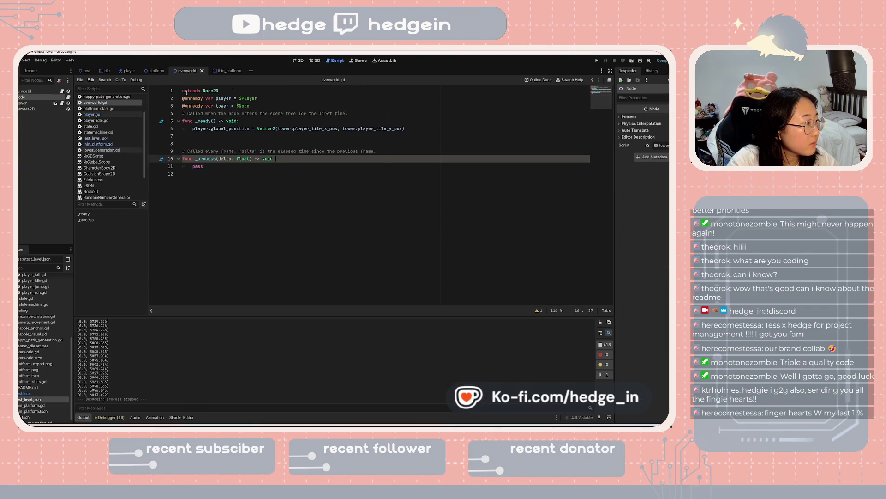
left_click(148, 71)
left_click(228, 71)
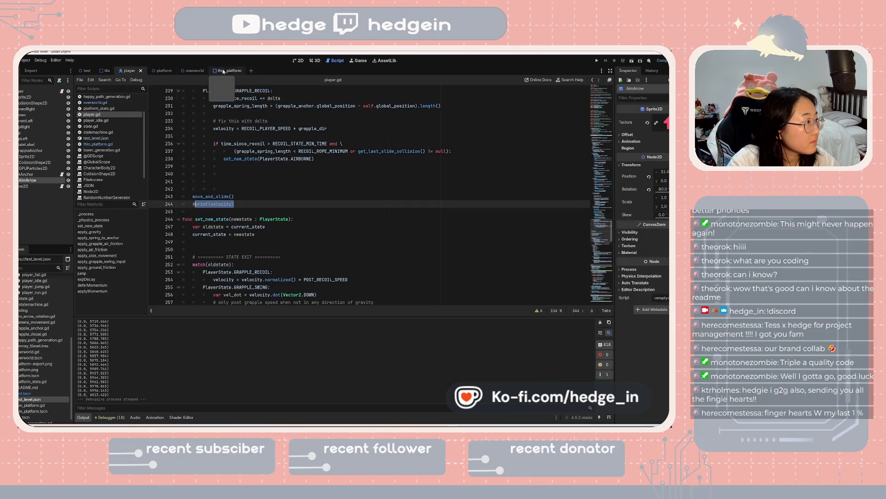
left_click(185, 71)
left_click(93, 156)
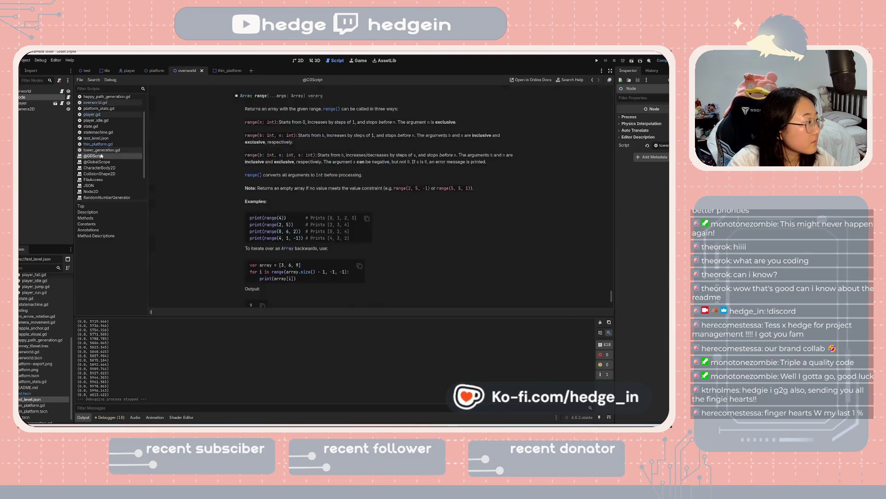
Review generate_chunk in tower_generation.gd and put the caret on the Y_BUFFER constant on line 20
left_click(102, 150)
left_click(373, 279)
left_click(374, 272)
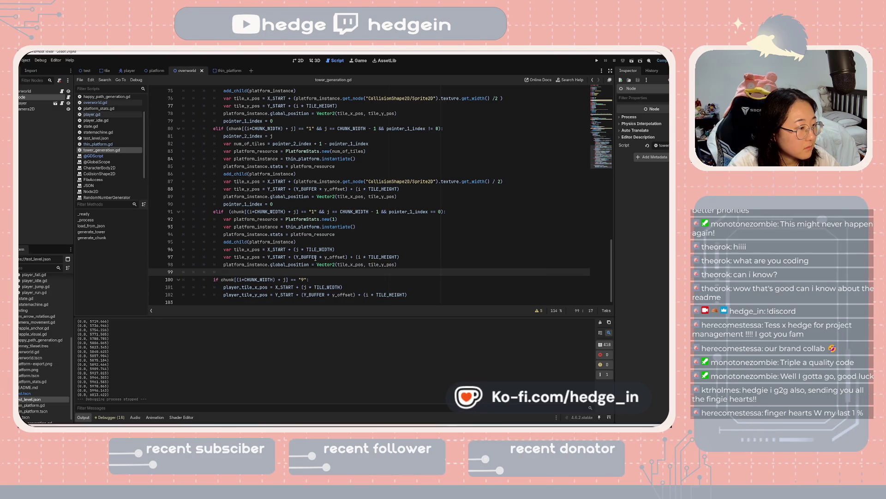
scroll(611, 289, "up", 20)
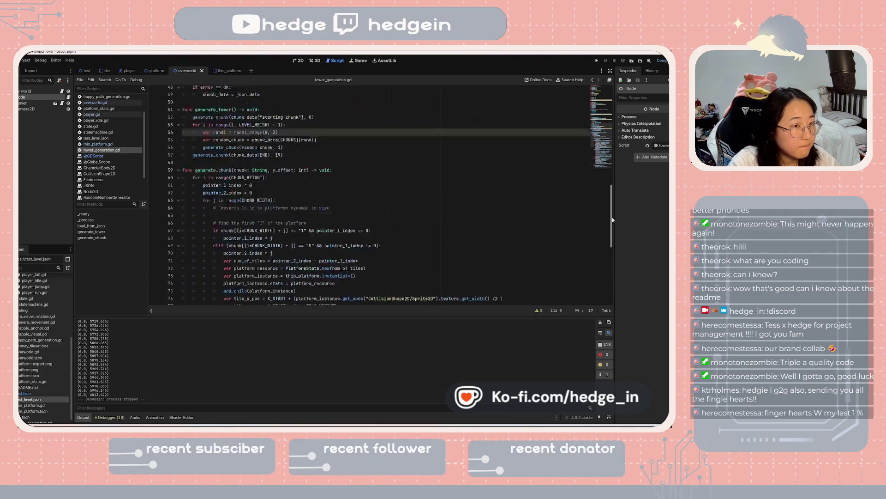
scroll(238, 227, "down", 20)
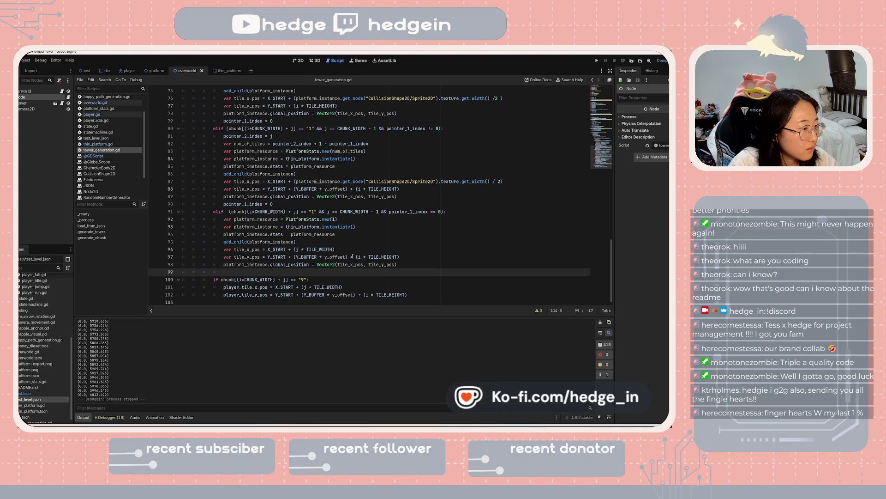
scroll(352, 257, "up", 20)
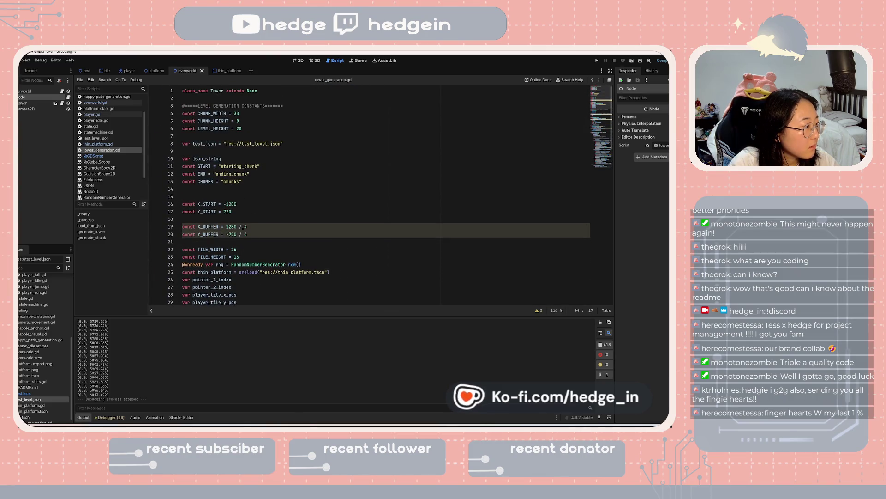
left_click(255, 234)
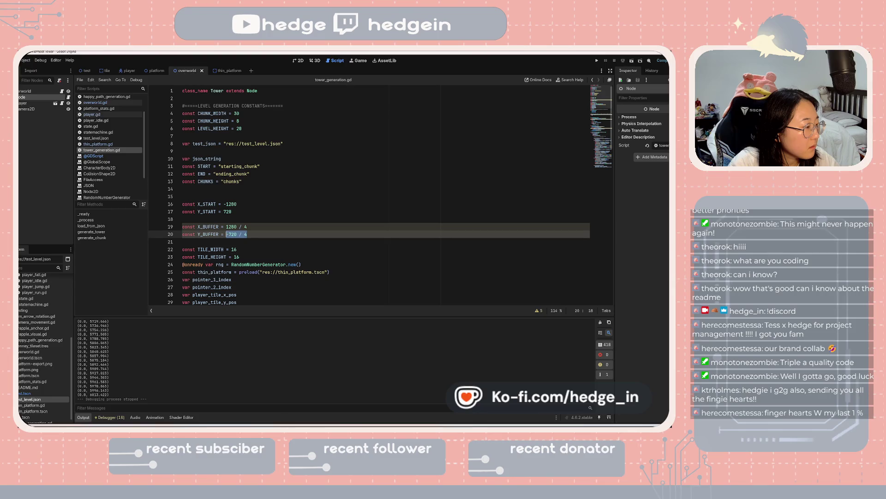
Set Y_BUFFER to 8 * 16, save the script, and run the scene to test the tower
key("BackSpace")
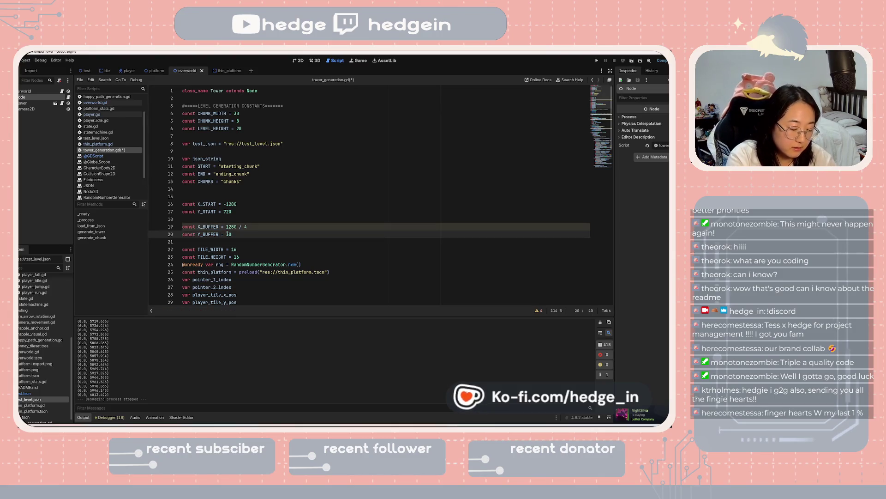
key("BackSpace")
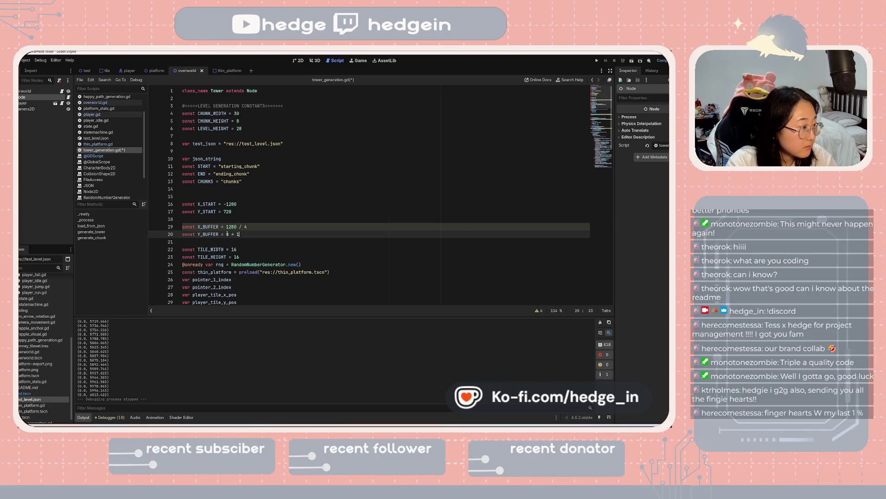
key("ctrl+s")
scroll(338, 280, "down", 10)
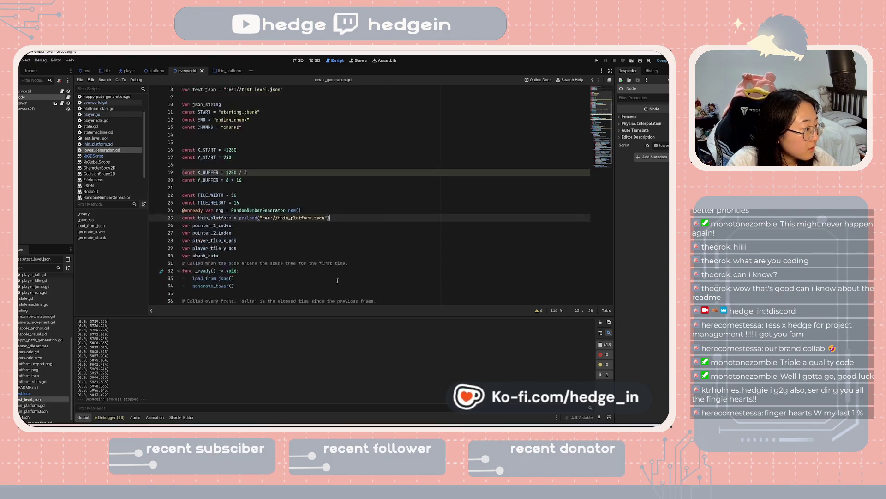
key("ctrl+End")
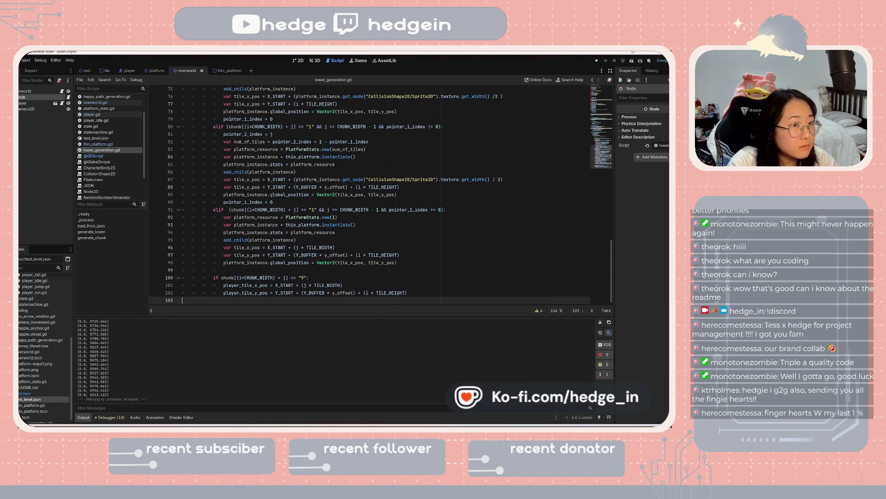
left_click(630, 61)
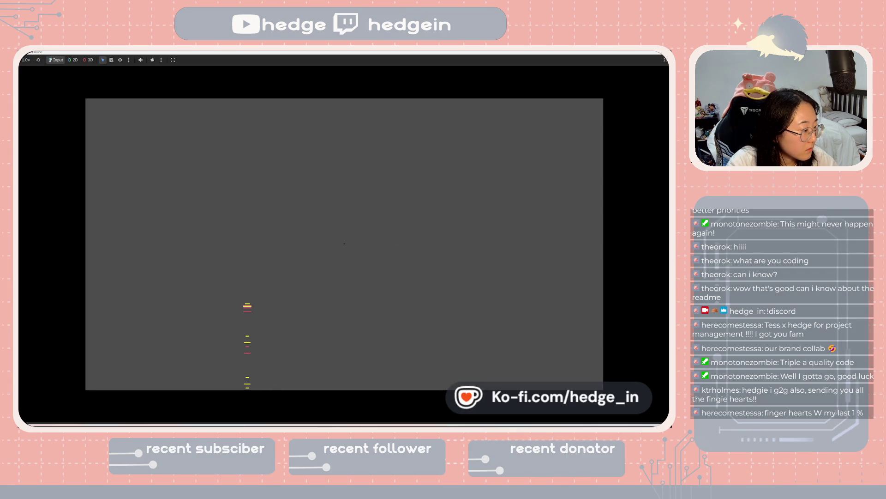
Stop the game and compare line 77's y position with the y_offset usage on line 97
key("F8")
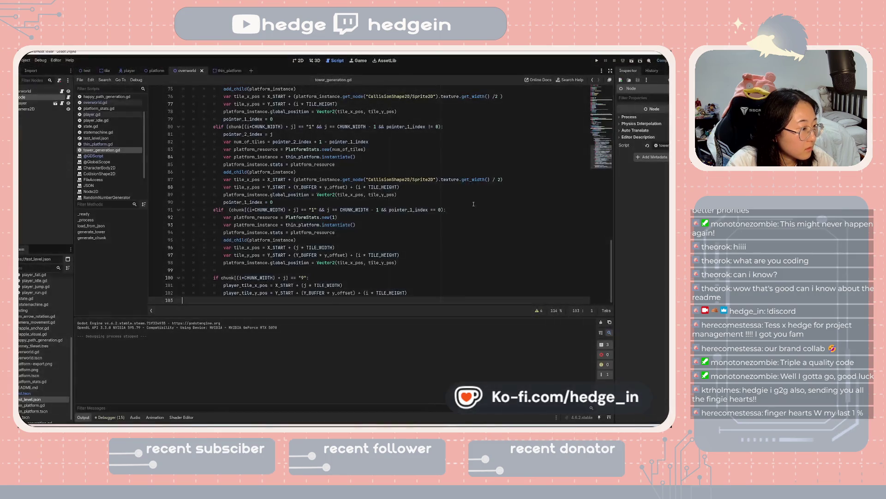
left_click(395, 286)
scroll(327, 231, "up", 3)
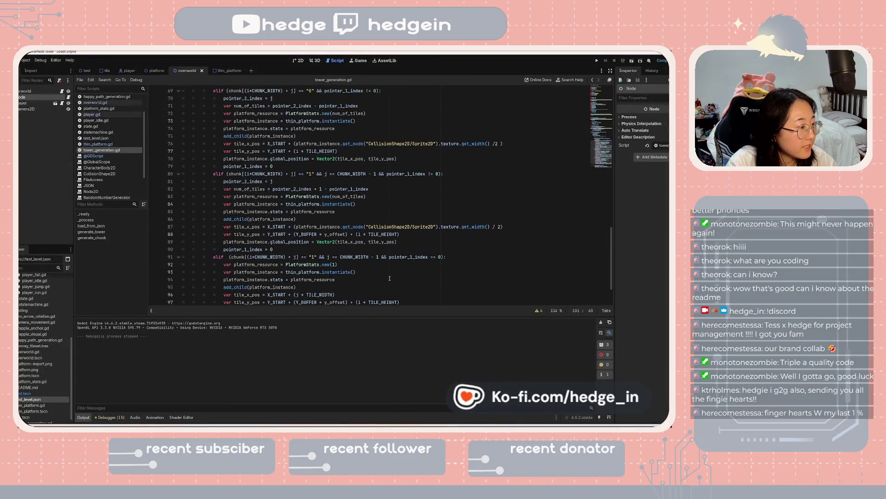
scroll(327, 232, "up", 3)
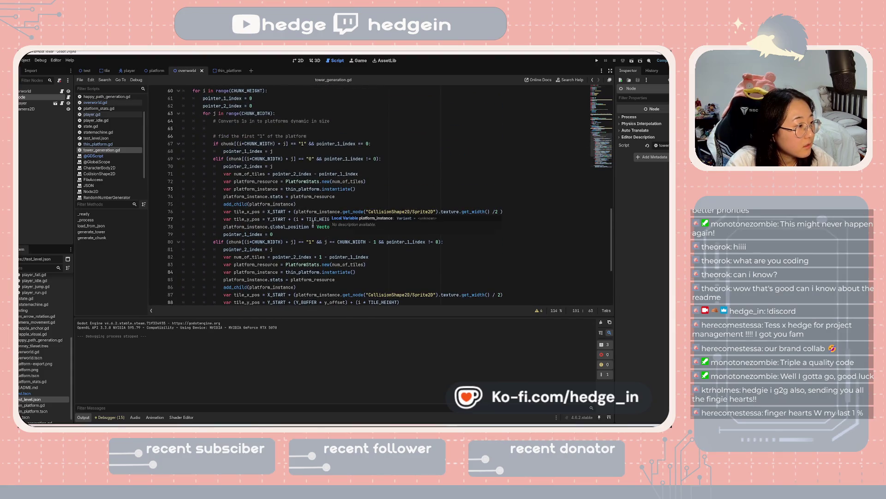
left_click(294, 218)
scroll(298, 223, "down", 5)
left_click(346, 257)
scroll(310, 218, "up", 3)
scroll(286, 165, "up", 1)
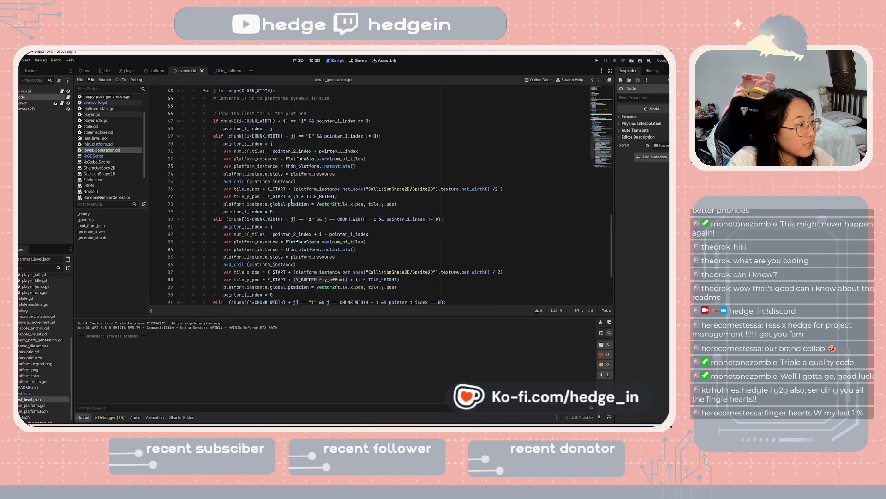
Make line 77 Y_START + (Y_BUFFER + y_offset) + (i * TILE_HEIGHT), fix the parse error, and run
left_click(293, 196)
type("_")
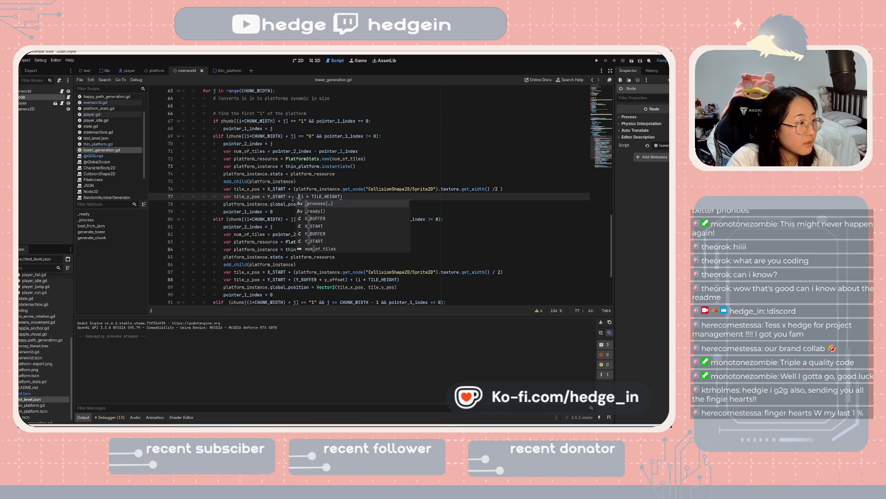
key("BackSpace")
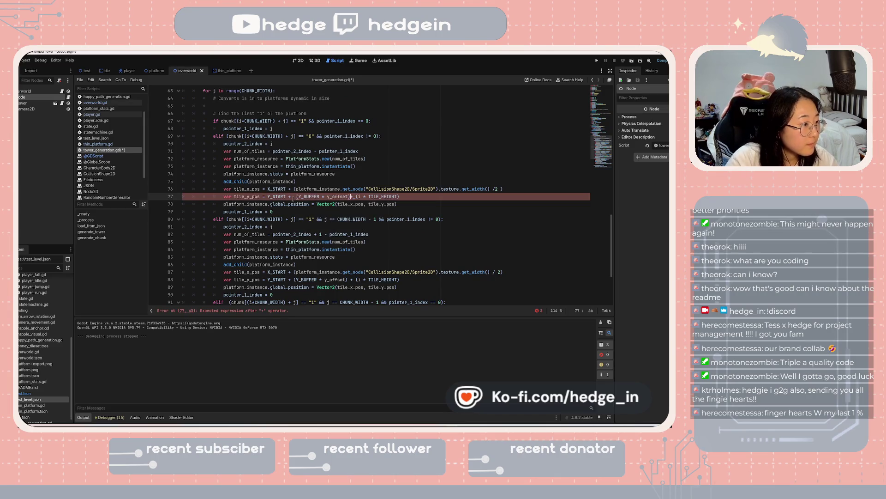
key("ctrl+s")
left_click(351, 257)
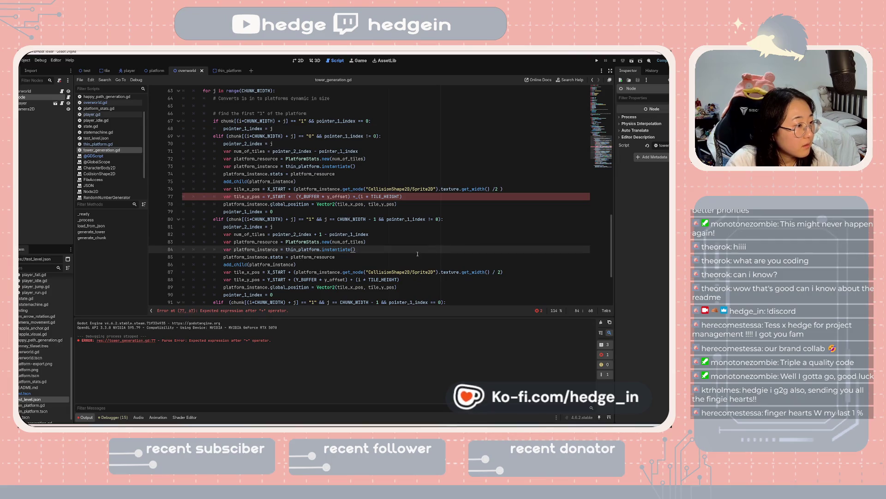
left_click(355, 196)
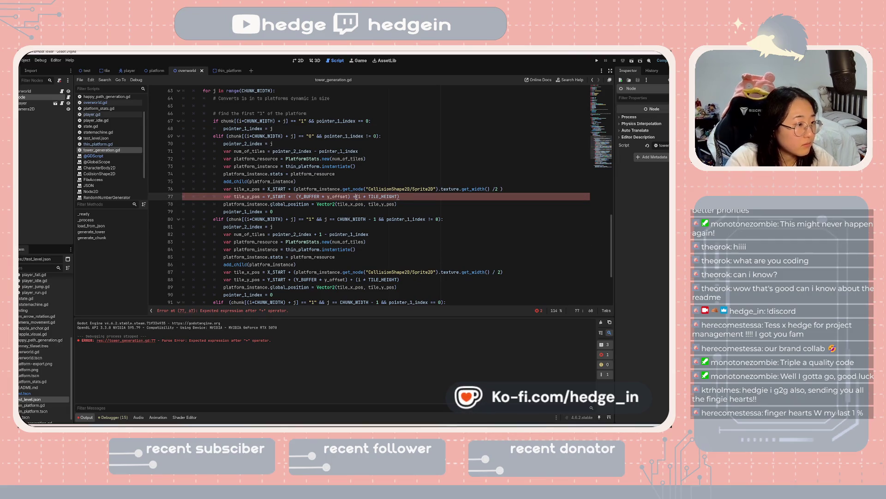
type("*")
left_click(470, 206)
left_click(630, 60)
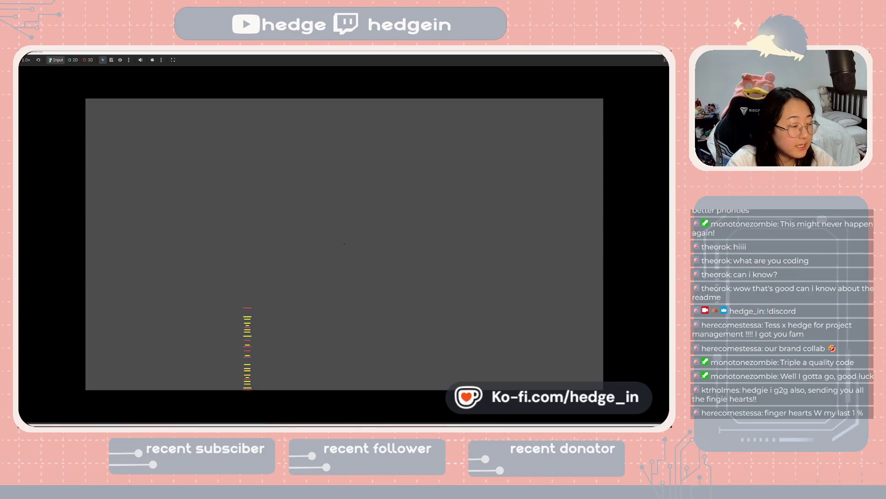
Set Y_START and X_START to 0, then relaunch and close the game to check the tower layout
key("F8")
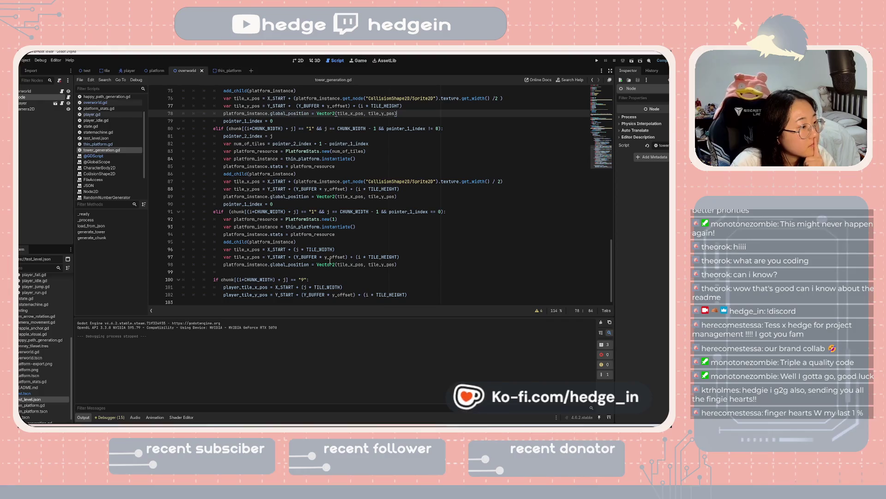
scroll(353, 276, "up", 20)
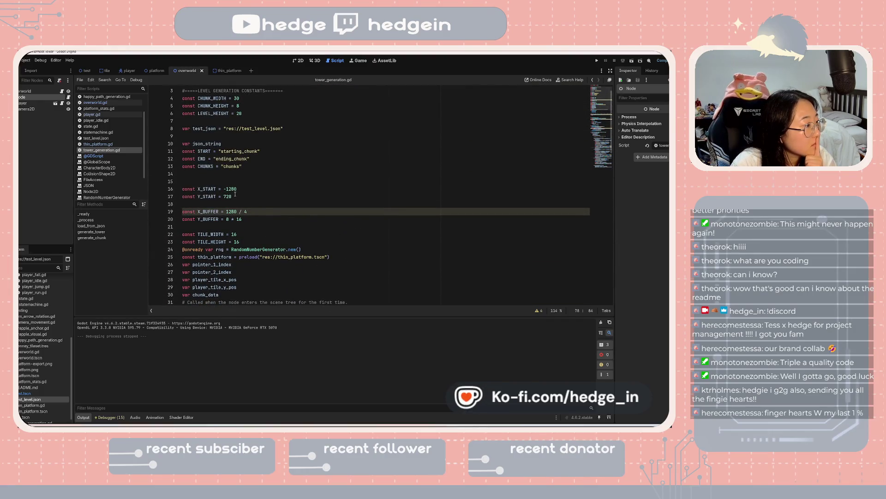
double_click(233, 198)
type("0")
left_click_drag(240, 189, 223, 188)
type("0")
left_click(633, 61)
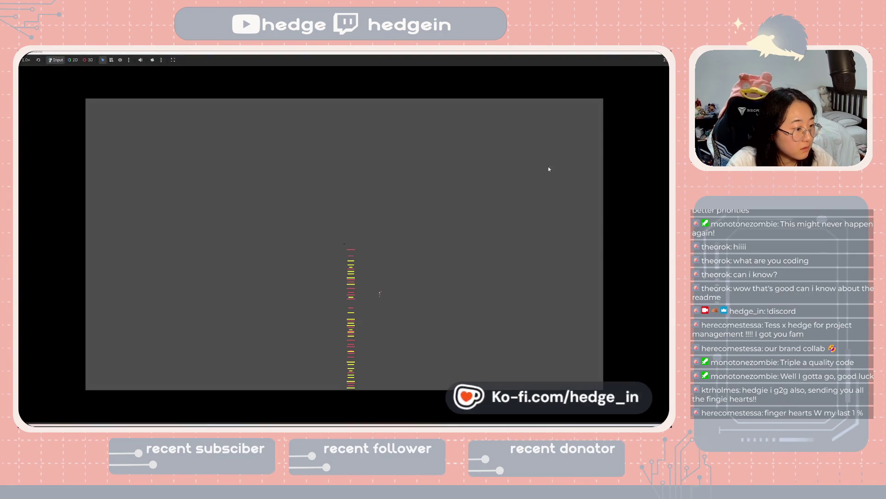
left_click(666, 51)
Scroll through generate_chunk to review the platform-placement code
scroll(329, 271, "down", 15)
scroll(329, 271, "up", 8)
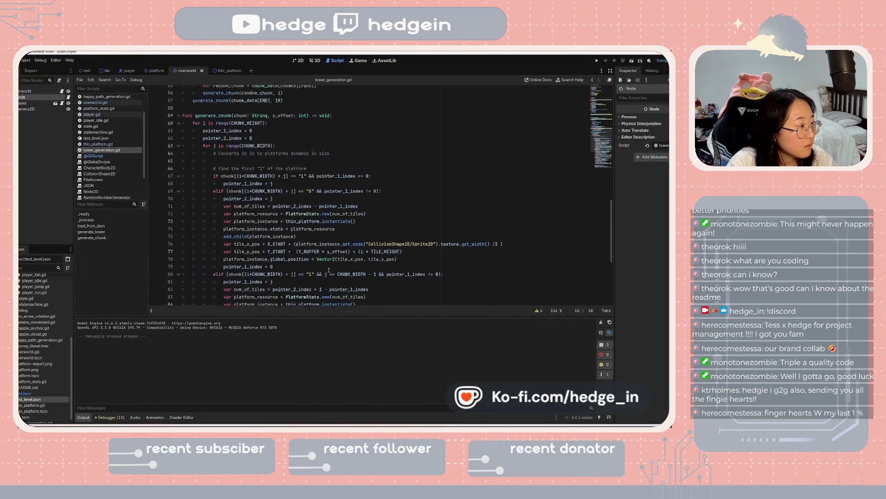
scroll(329, 271, "down", 9)
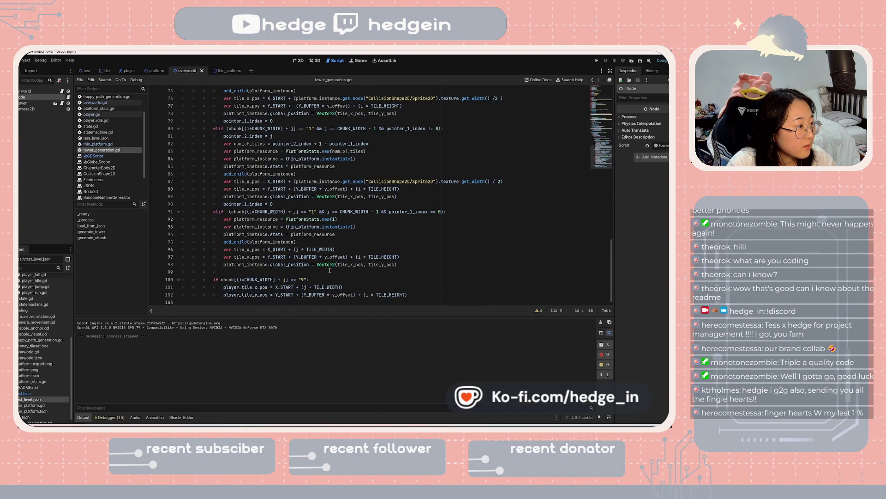
scroll(329, 270, "up", 11)
scroll(330, 270, "down", 11)
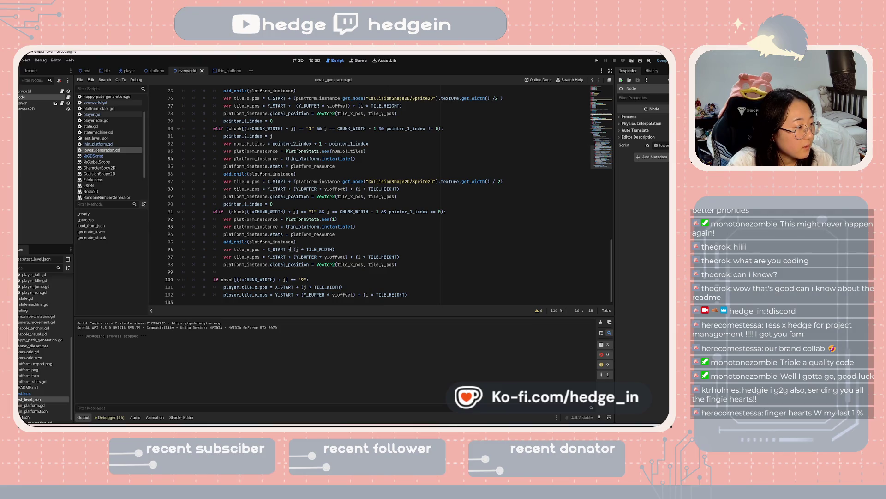
scroll(291, 249, "up", 7)
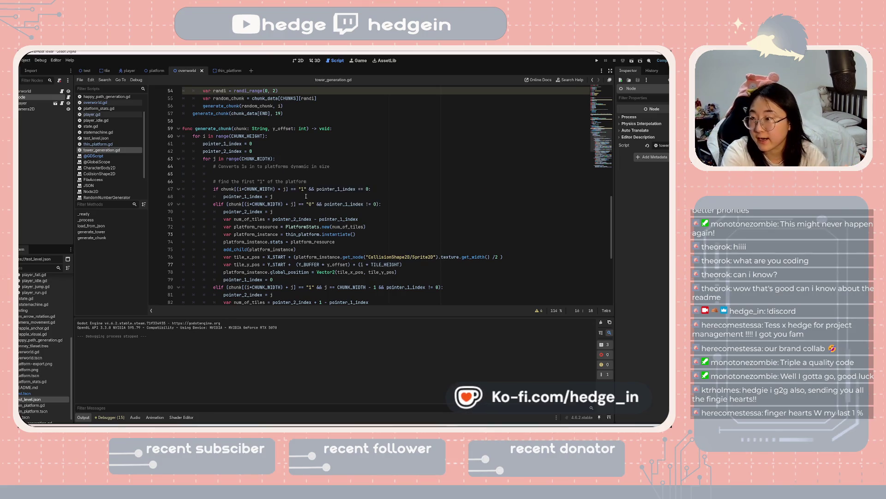
scroll(280, 197, "down", 2)
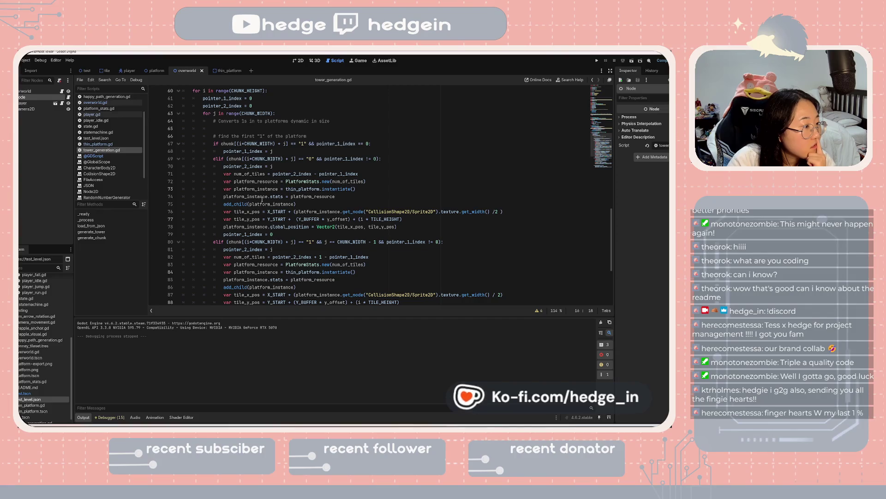
Inspect line 76's tile_x_pos: X_START plus the sprite texture width divided by 2
mouse_move(277, 211)
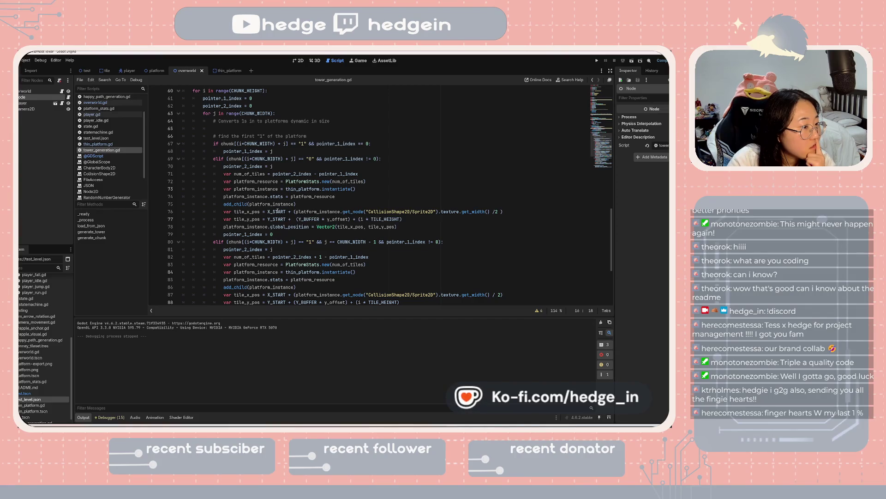
mouse_move(298, 211)
left_mouse_down()
mouse_move(444, 215)
mouse_move(438, 212)
left_mouse_up()
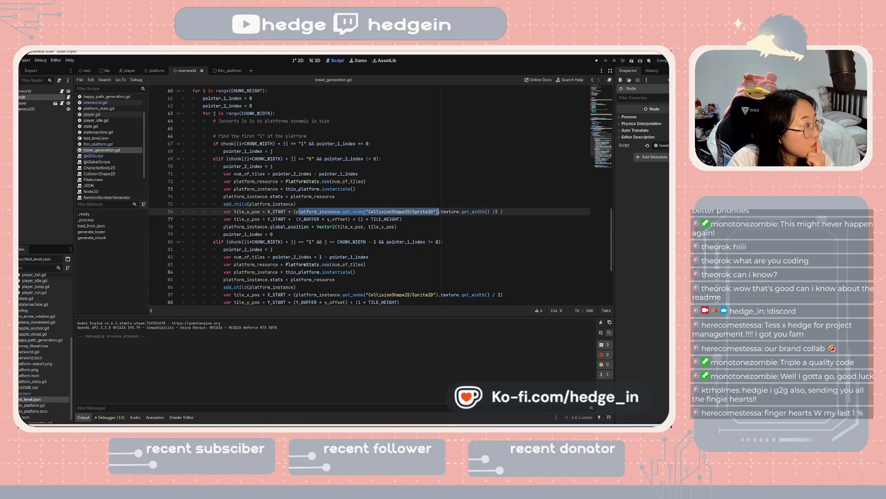
left_click(437, 216)
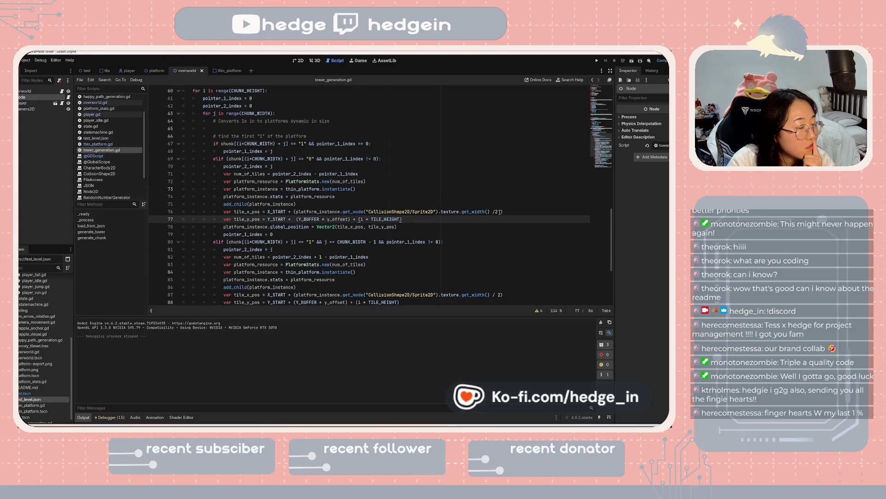
left_click_drag(492, 211, 500, 211)
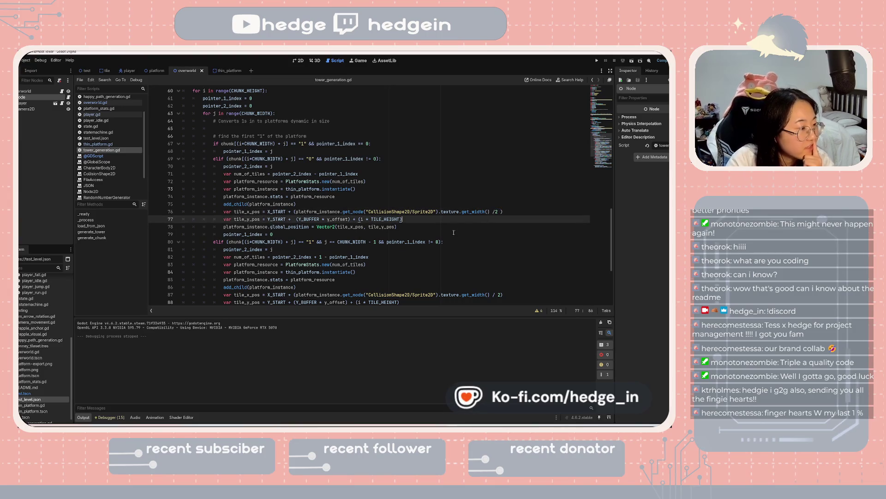
left_click(296, 219)
left_click_drag(234, 211, 268, 212)
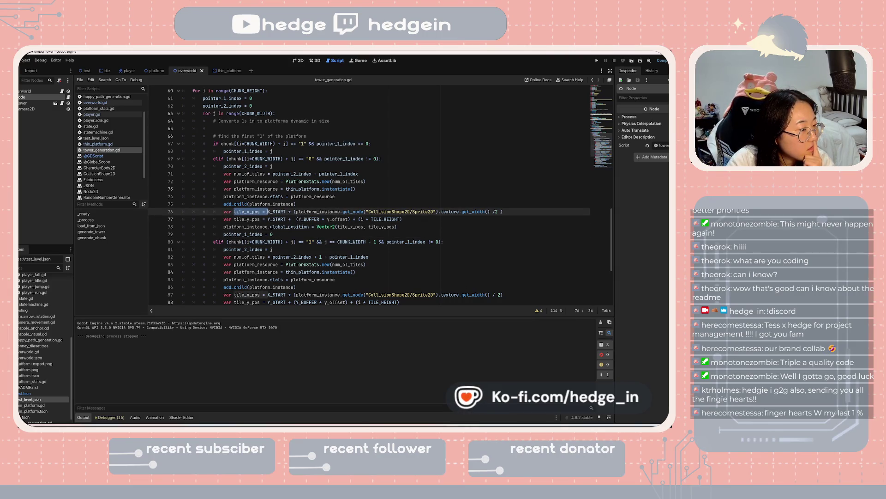
scroll(277, 205, "up", 15)
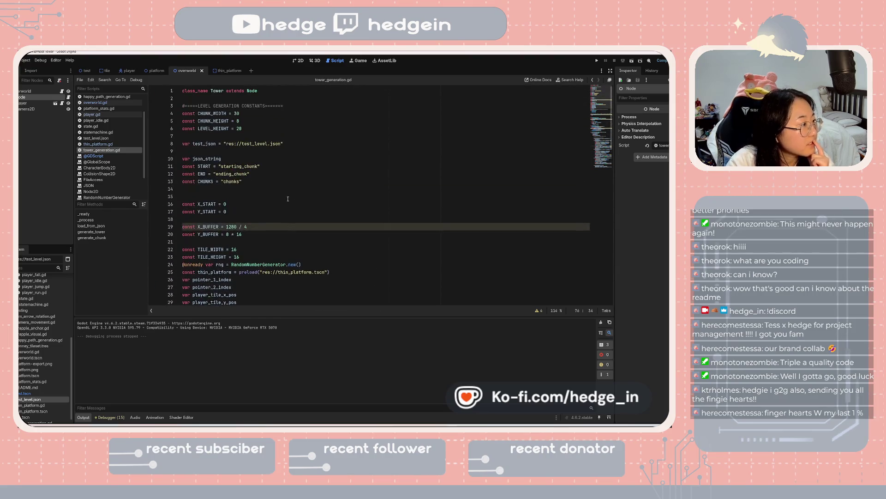
scroll(247, 239, "down", 4)
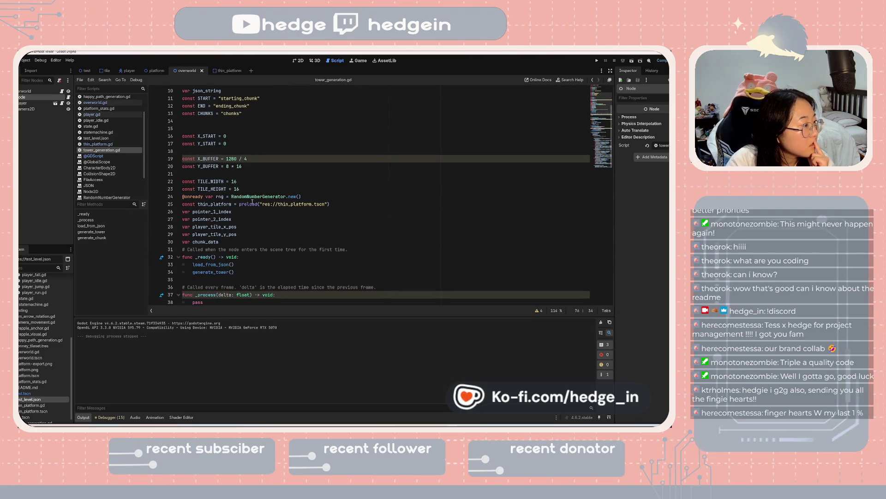
scroll(248, 215, "down", 5)
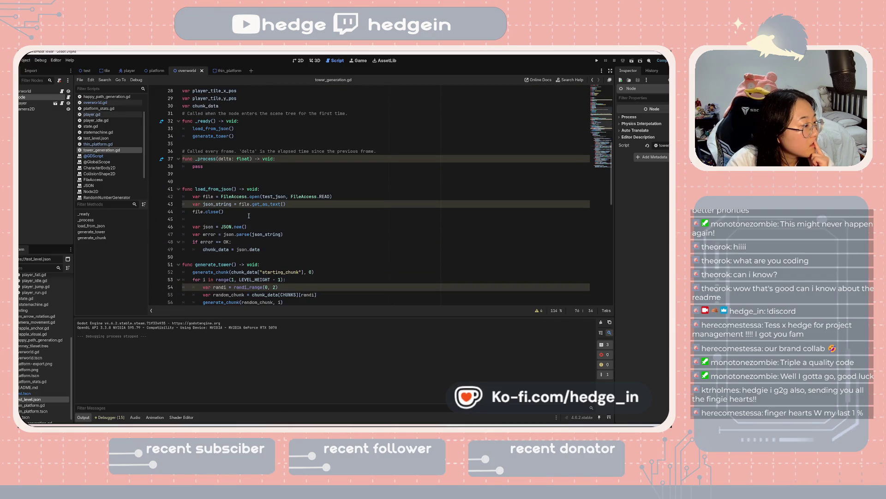
scroll(248, 215, "down", 11)
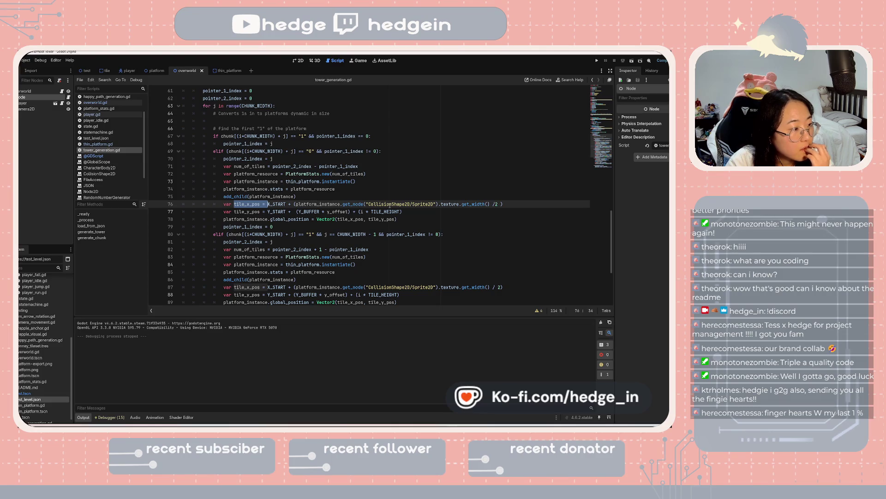
Remove the division by 2 from line 76's tile_x_pos, then test-run the tower
double_click(496, 203)
key("BackSpace")
key("BackSpace")
key("BackSpace")
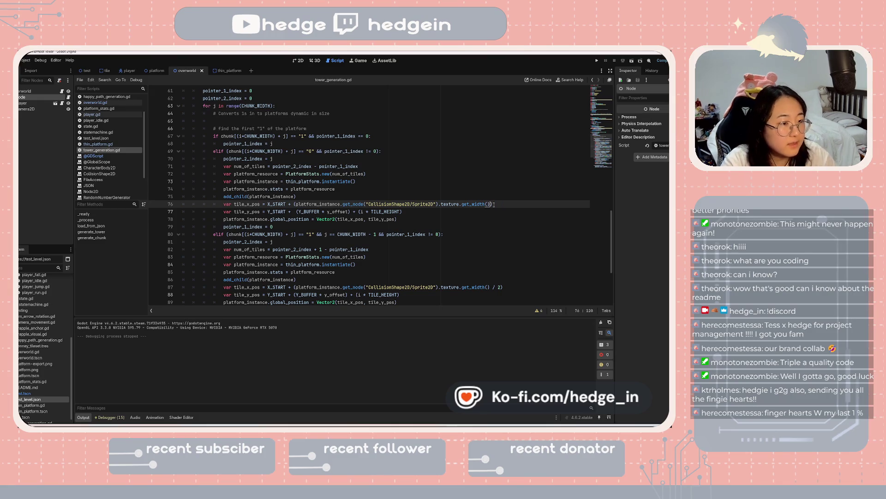
left_click(476, 227)
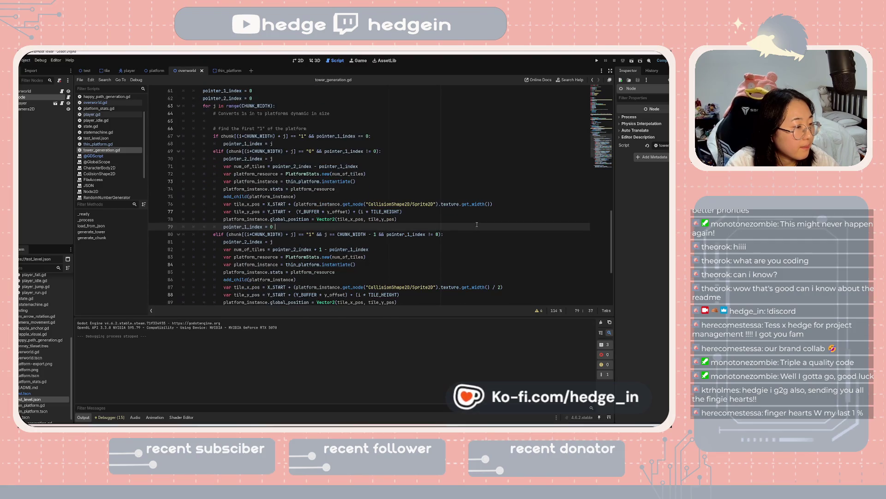
key("Home")
key("Home")
key("shift+Up")
key("shift+Up")
key("shift+End")
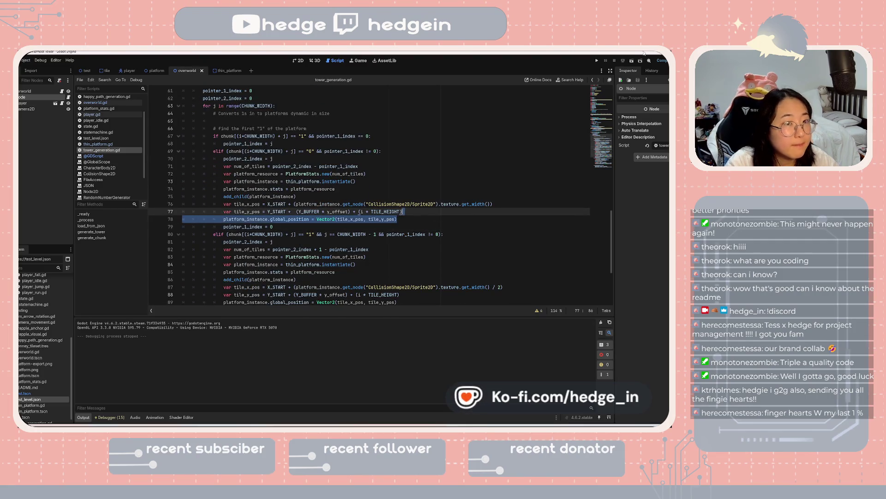
left_click(632, 61)
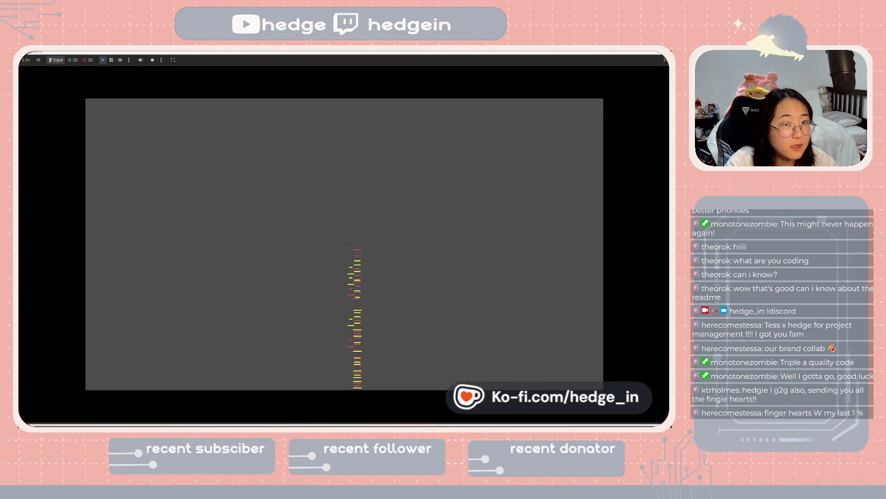
key("F8")
Drop the division by 2 on line 87 so it uses full sprite width, and test-run again
left_click_drag(500, 287, 490, 287)
key("F5")
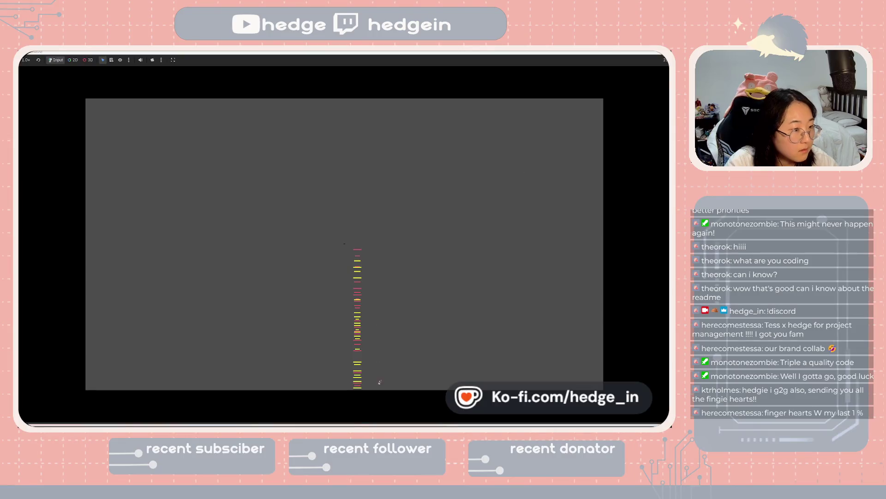
key("F8")
scroll(423, 262, "up", 2)
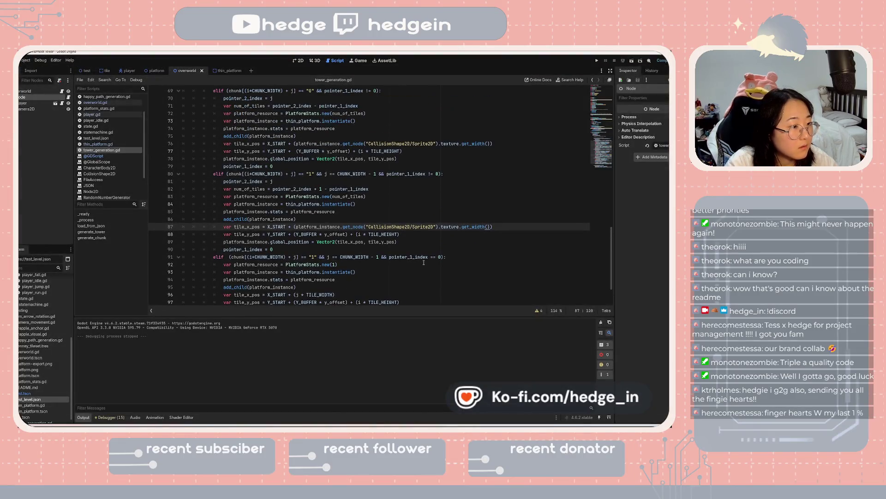
left_click(448, 243)
scroll(429, 254, "down", 2)
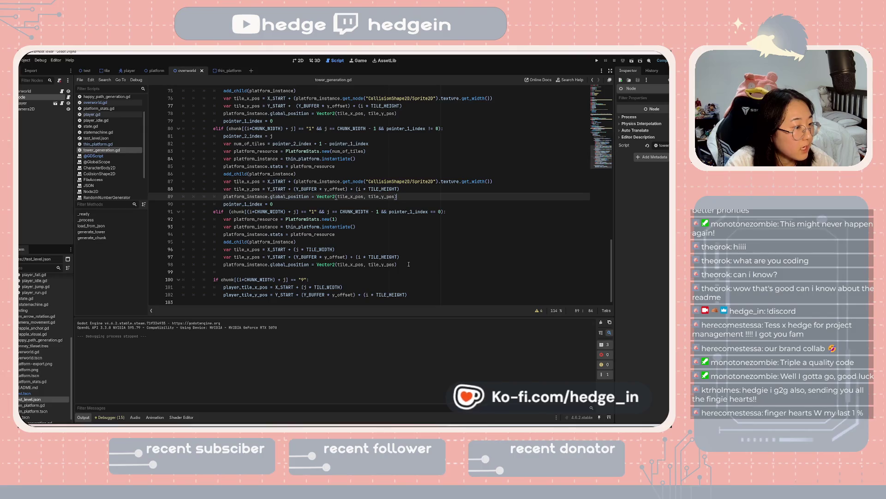
scroll(409, 264, "up", 2)
scroll(408, 264, "up", 3)
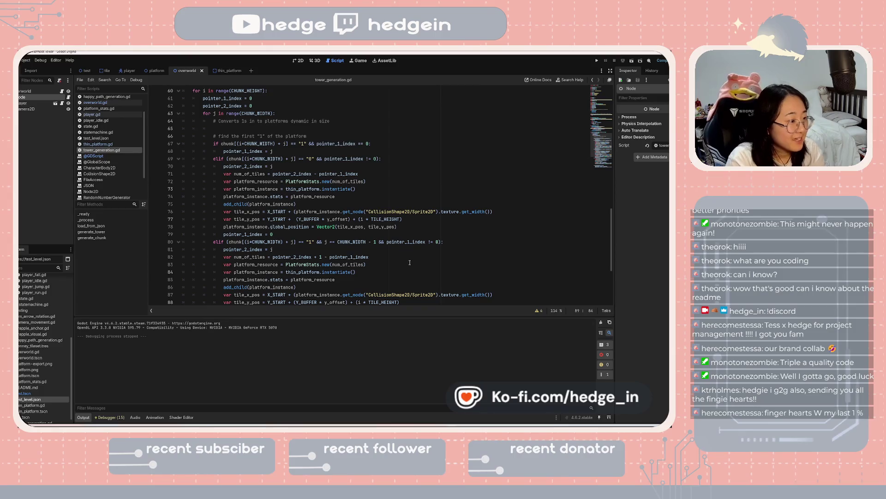
scroll(410, 262, "down", 2)
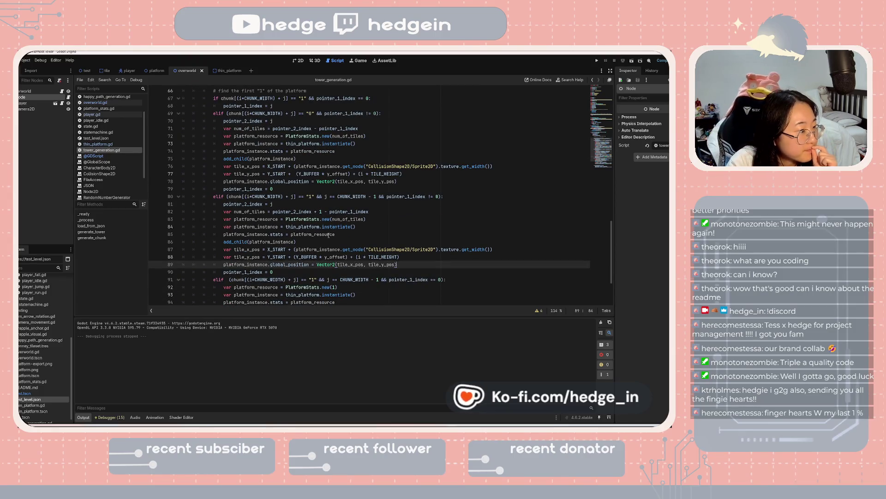
scroll(305, 210, "up", 2)
scroll(373, 264, "down", 2)
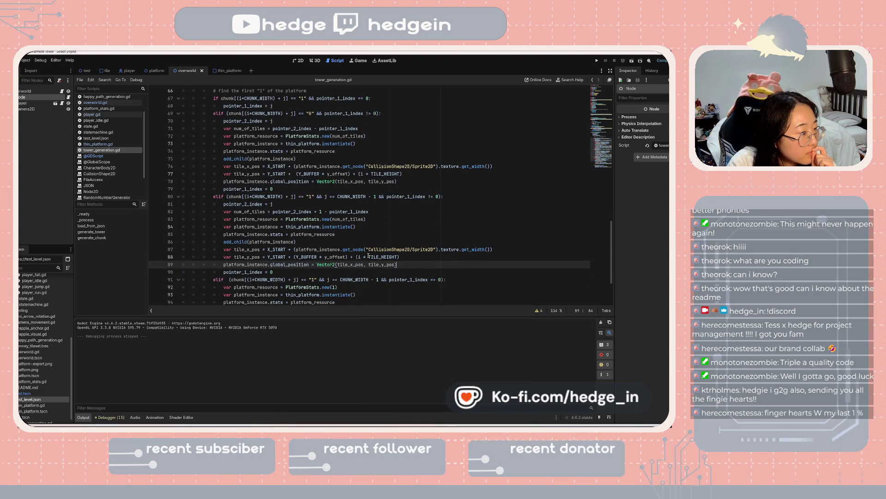
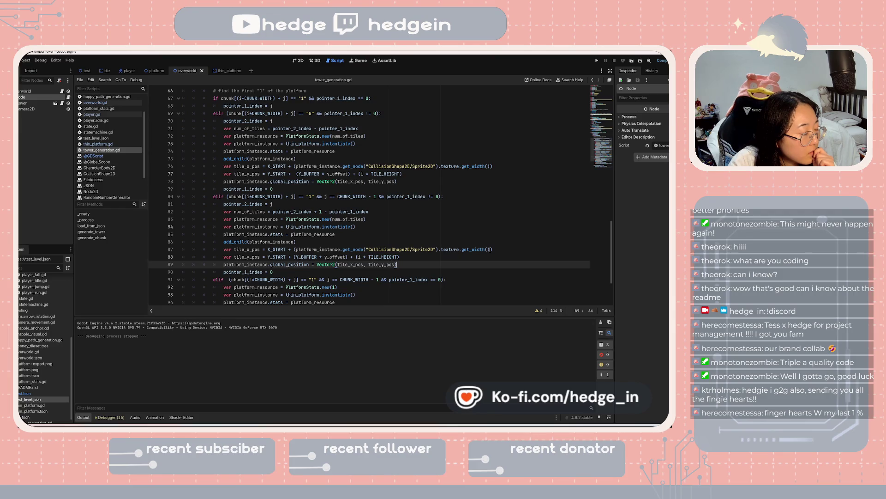
Divide the sprite texture width by 10 in the tile_x_pos calculations on lines 76 and 87, then save
left_click(491, 166)
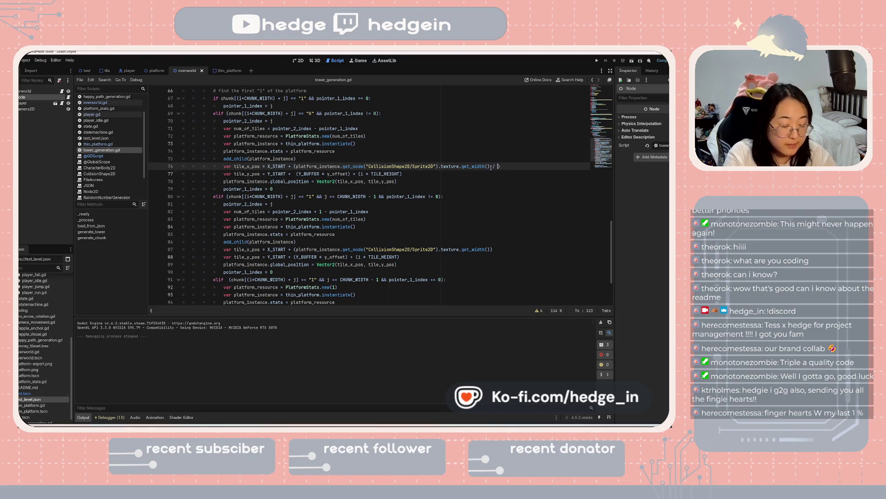
left_click(492, 250)
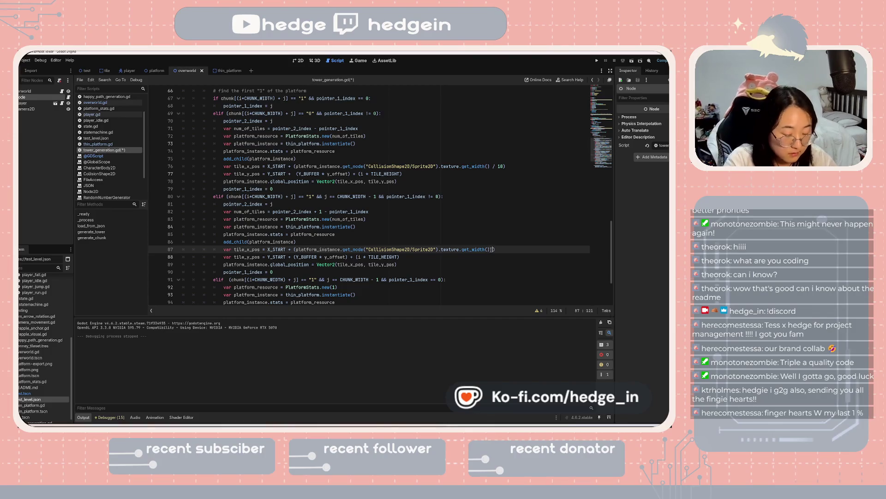
type("10")
key("ctrl+s")
Test-run the game to check the platforms, then stop it
left_click(519, 212)
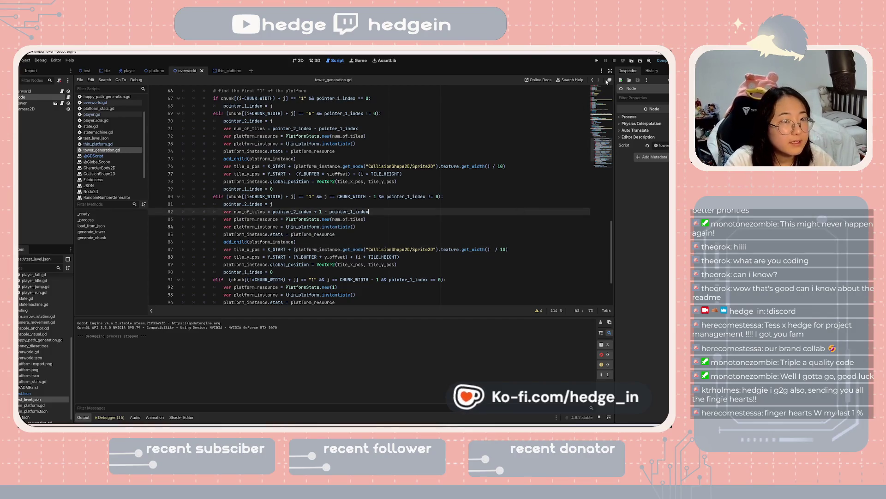
left_click(632, 61)
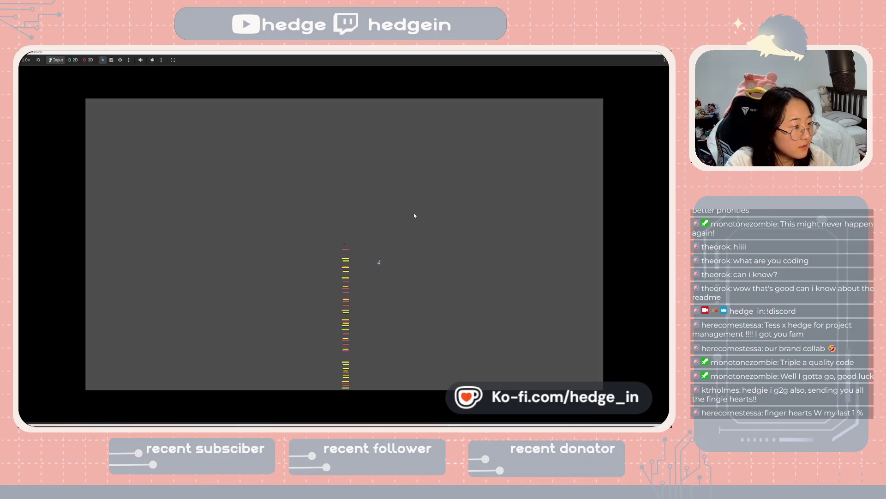
key("F8")
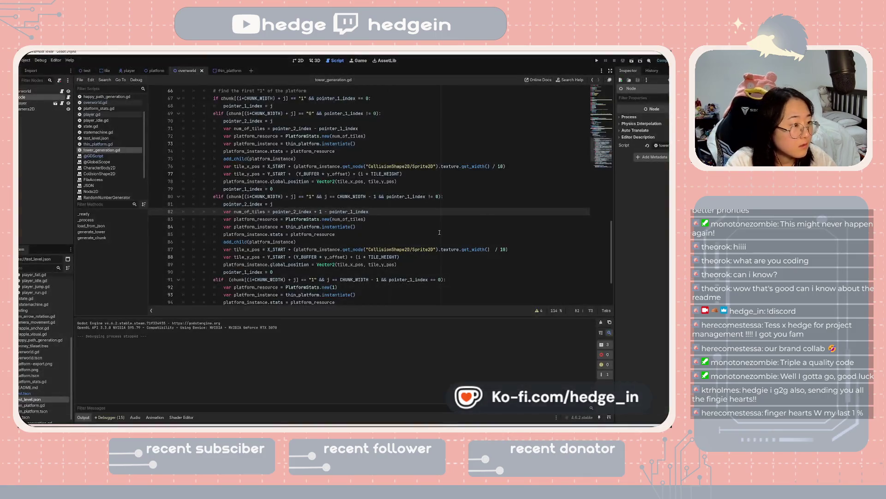
scroll(342, 193, "up", 4)
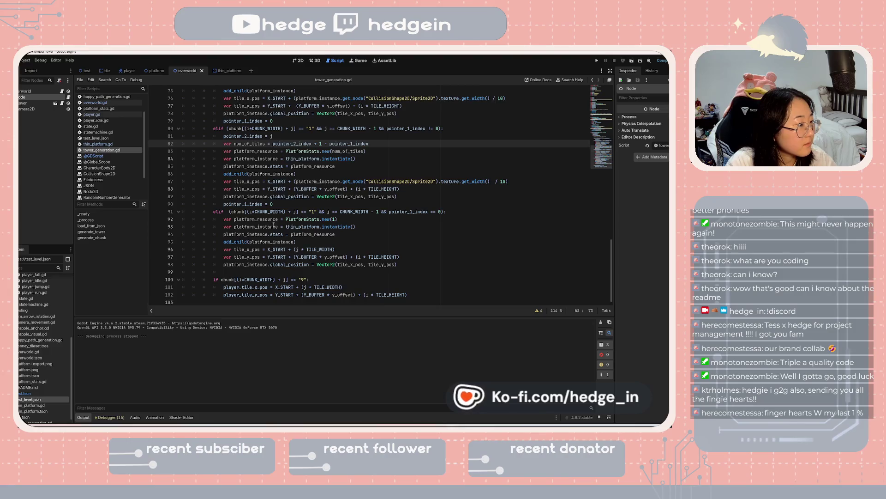
scroll(206, 97, "up", 7)
scroll(236, 109, "down", 14)
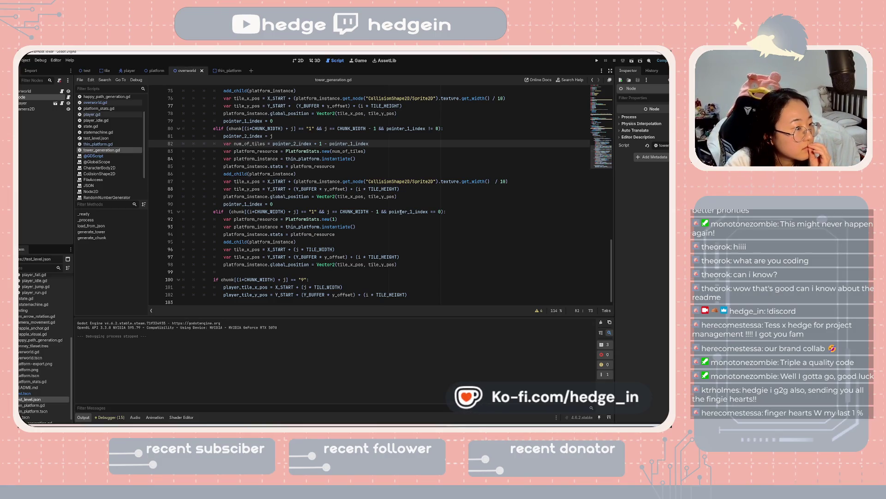
scroll(425, 205, "up", 1)
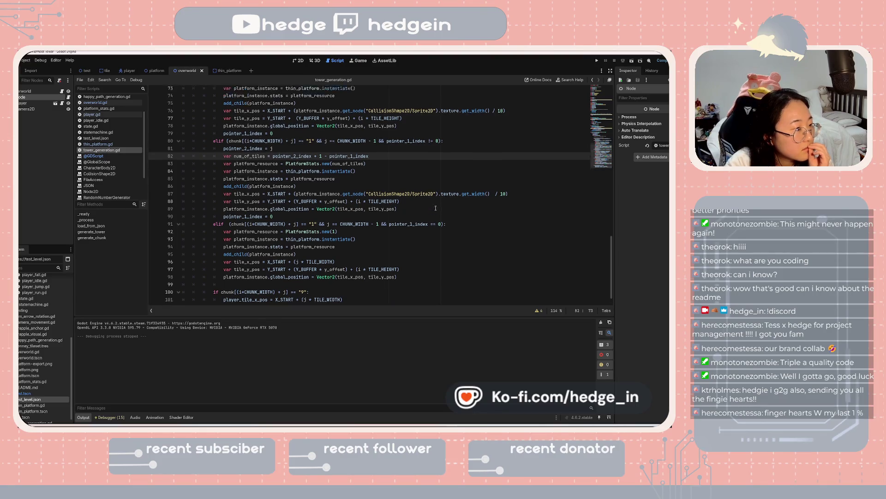
left_click_drag(507, 203, 296, 204)
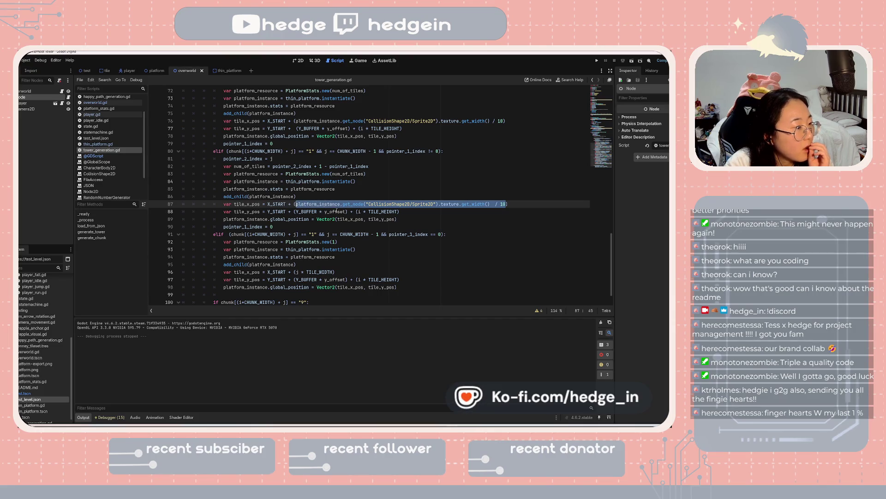
left_click(337, 211)
left_click(426, 217)
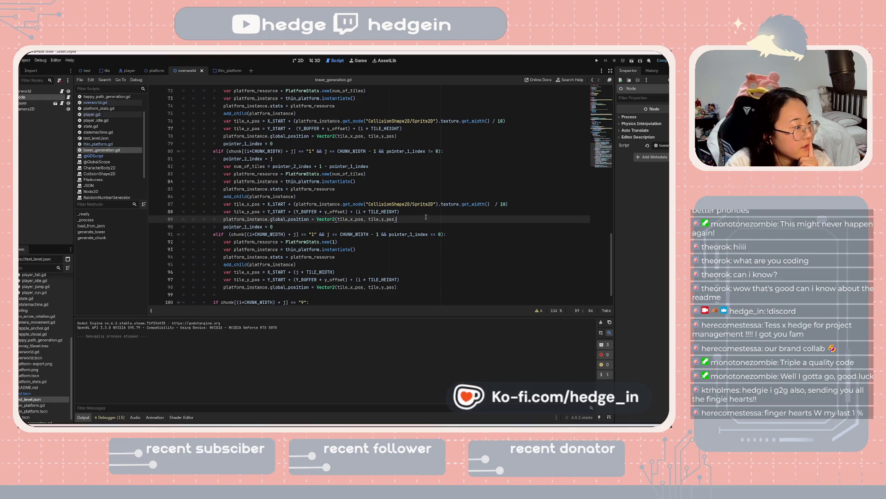
scroll(415, 217, "up", 15)
scroll(318, 216, "down", 15)
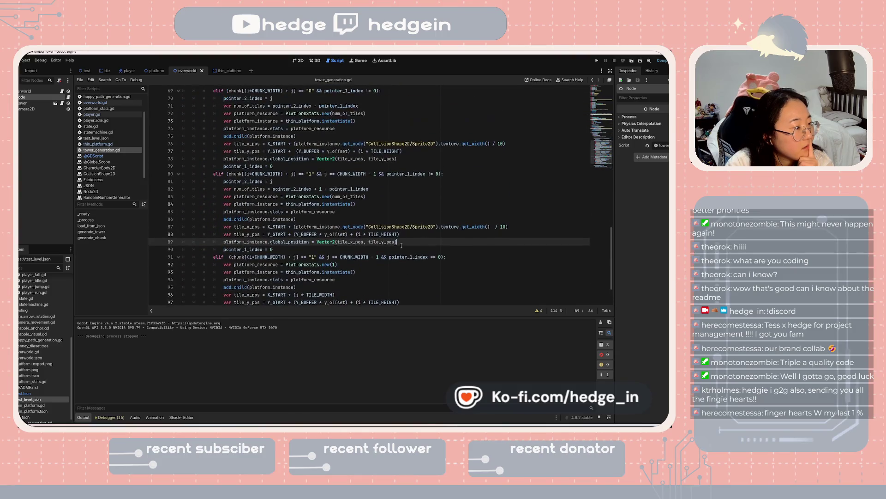
left_click(407, 234)
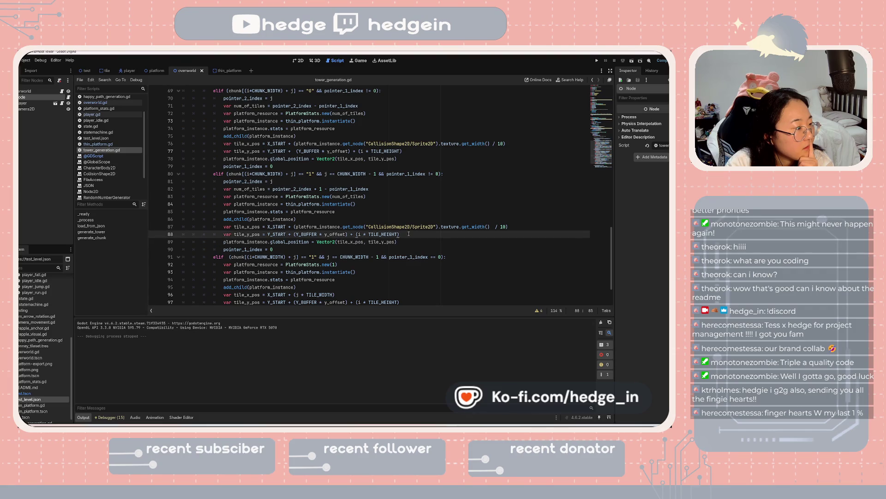
left_click_drag(505, 227, 299, 227)
scroll(305, 223, "up", 2)
scroll(304, 223, "up", 2)
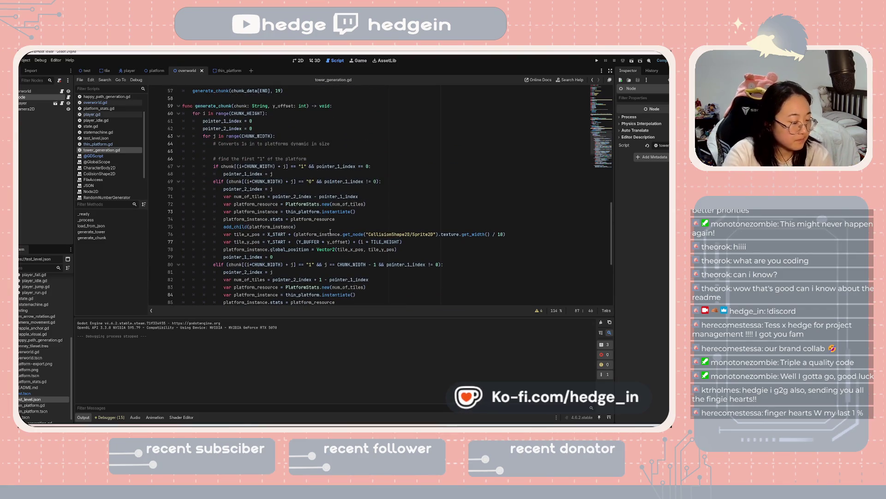
scroll(342, 250, "up", 15)
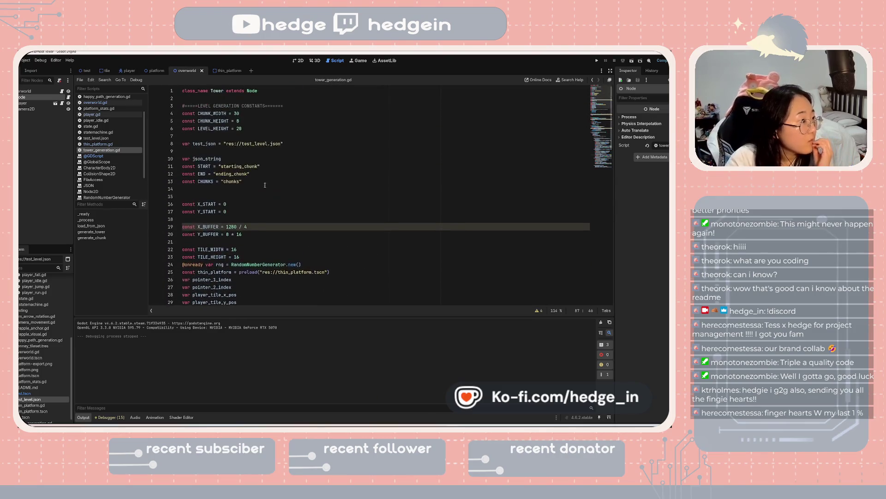
Open a new scene tab, review thin_platform.gd and test_level.json, then return to tower_generation.gd
left_click(251, 70)
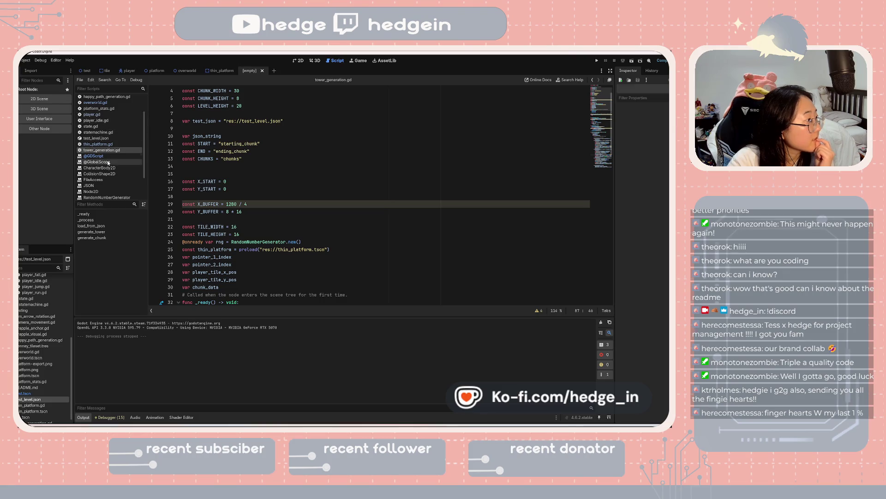
left_click(108, 144)
left_click(106, 138)
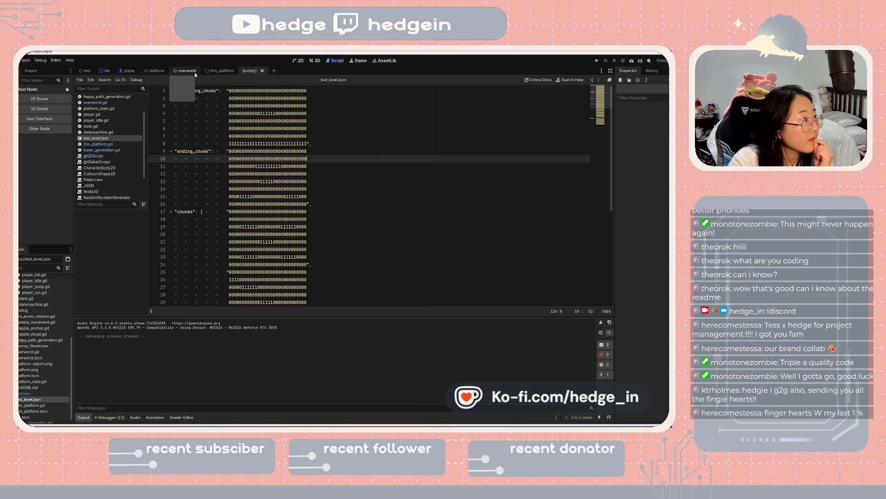
left_click(216, 72)
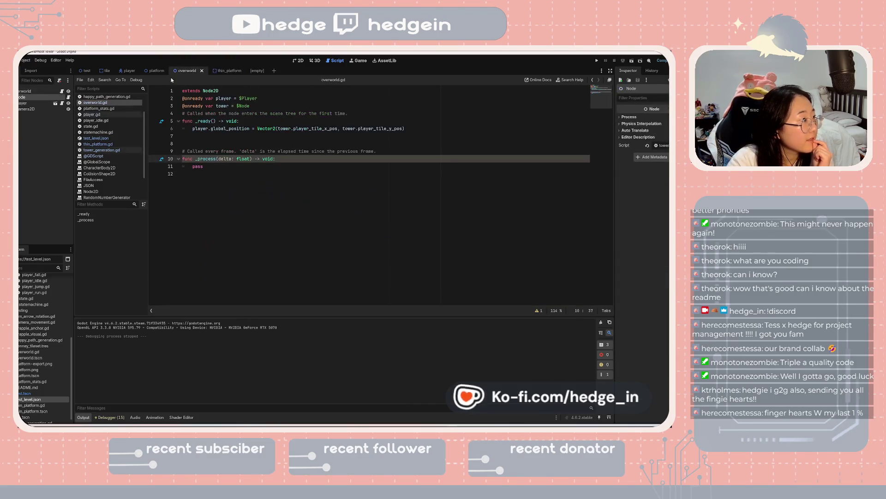
left_click(103, 151)
scroll(228, 205, "down", 15)
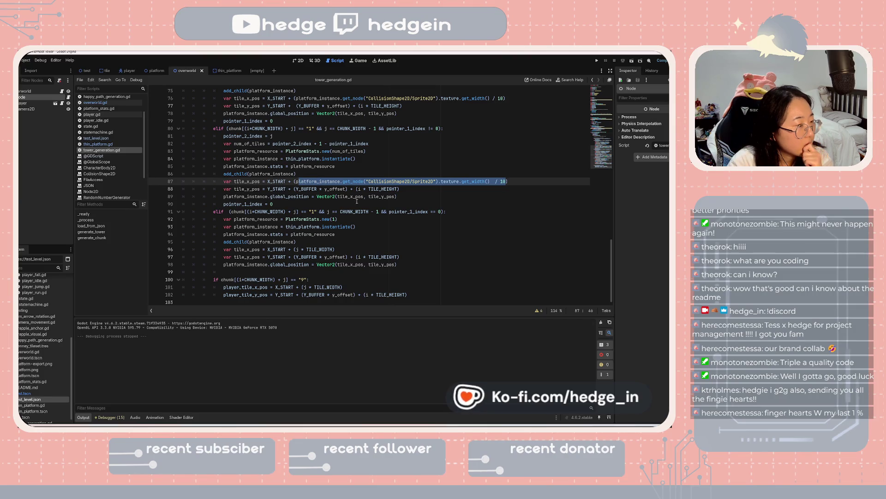
Review the tile_x_pos and tile_y_pos calculations on lines 76–78 of tower_generation.gd
scroll(374, 216, "up", 2)
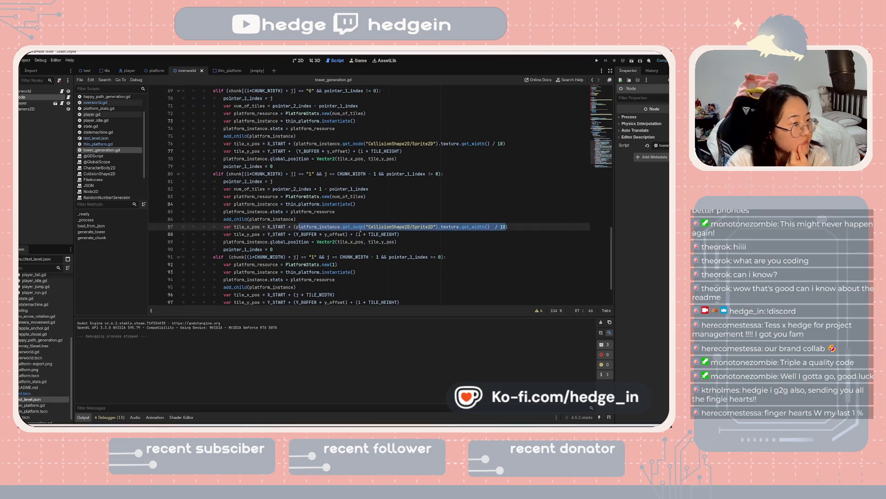
scroll(364, 227, "up", 2)
scroll(364, 225, "up", 1)
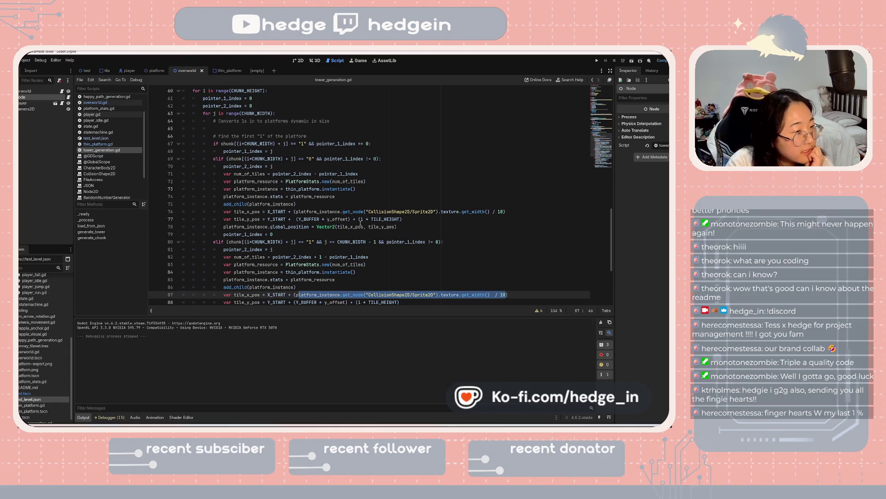
left_click_drag(349, 219, 299, 219)
left_click(343, 227)
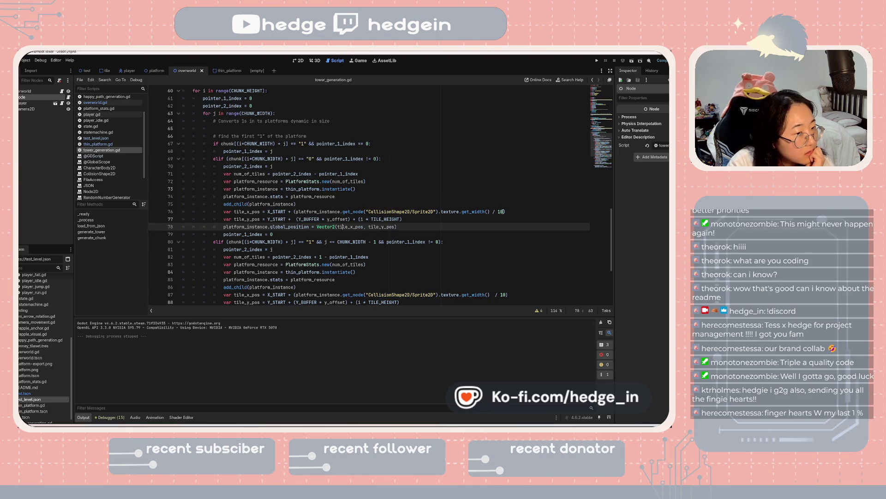
left_click_drag(504, 211, 484, 211)
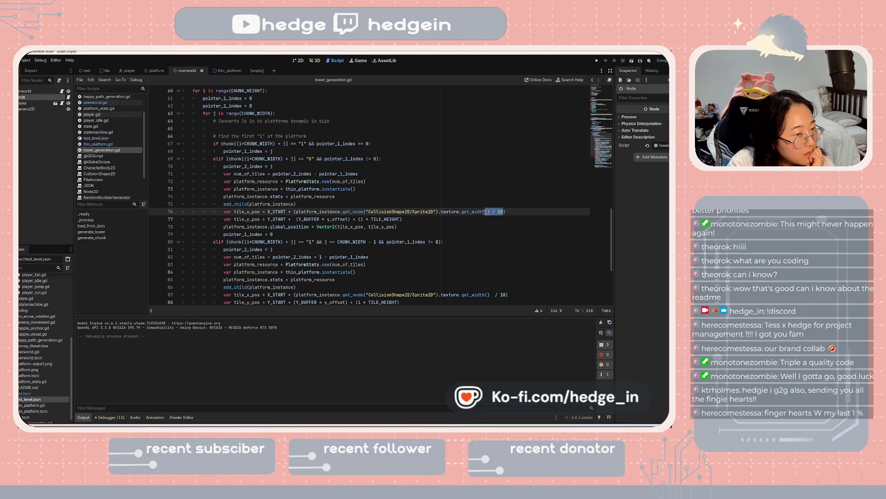
left_click(473, 236)
left_click(467, 227)
left_click(460, 219)
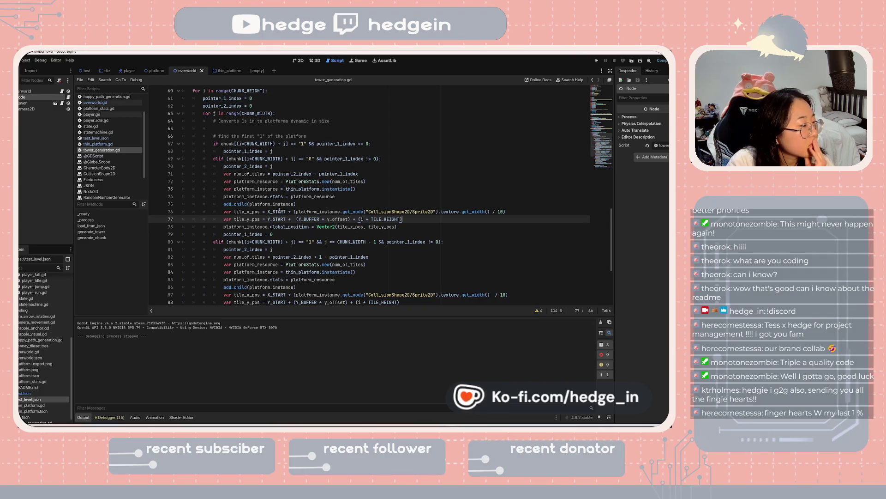
Check the get_node call on line 76, then switch to the platform scene
scroll(279, 210, "up", 15)
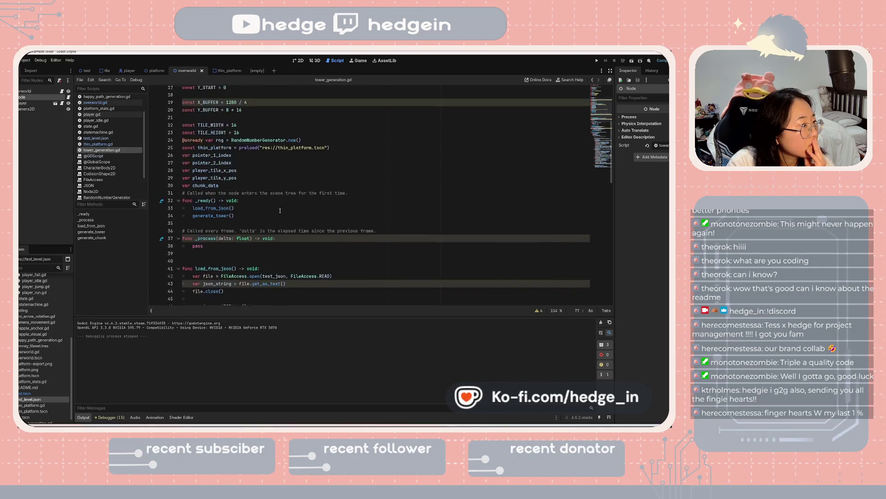
scroll(279, 209, "down", 17)
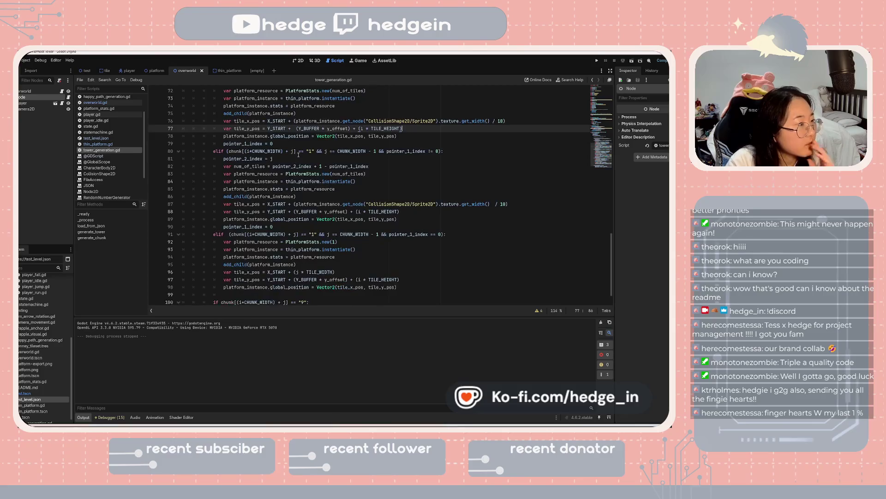
scroll(302, 195, "up", 2)
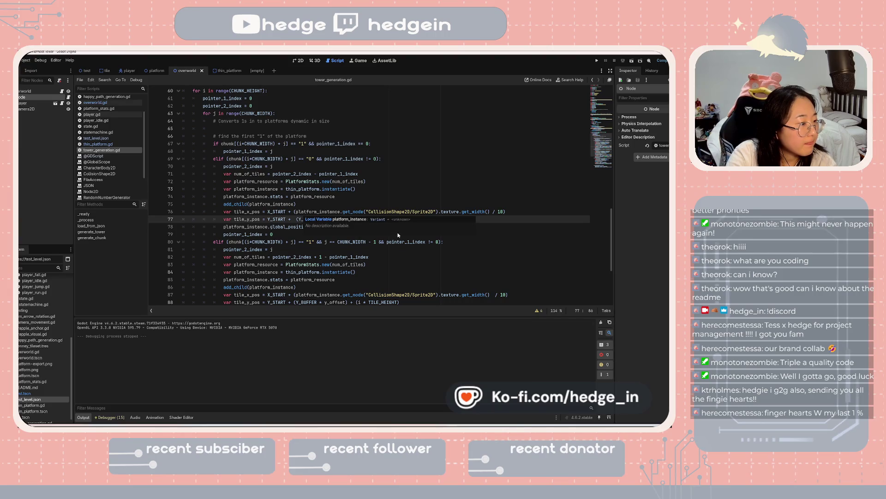
left_click(364, 212)
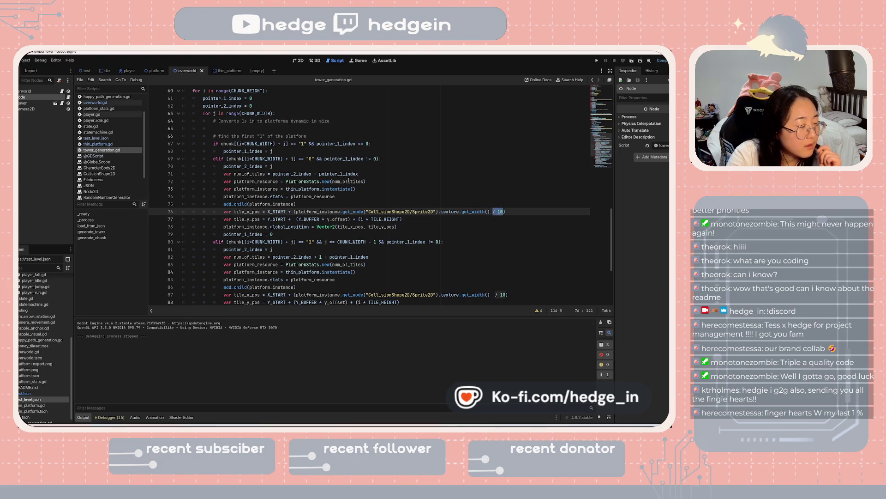
left_click(155, 70)
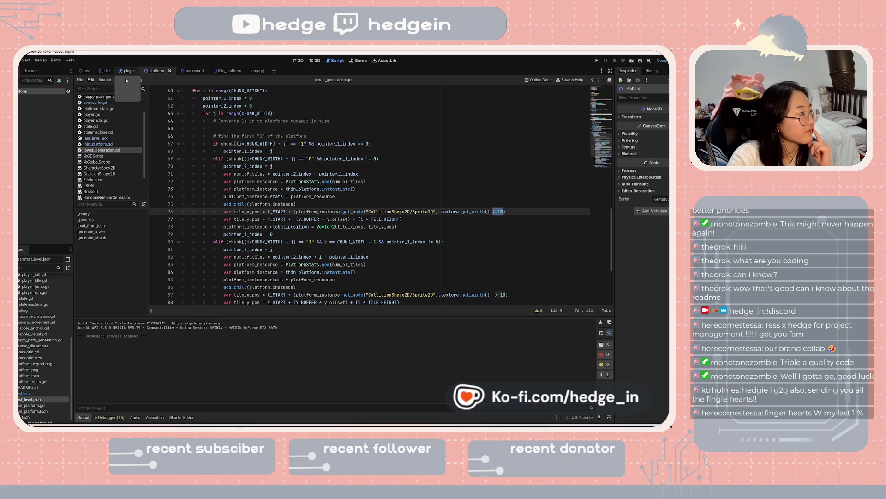
Review the platform placement and add_child code in happy_path_generation.gd
scroll(121, 120, "up", 2)
left_click(121, 123)
scroll(225, 188, "up", 3)
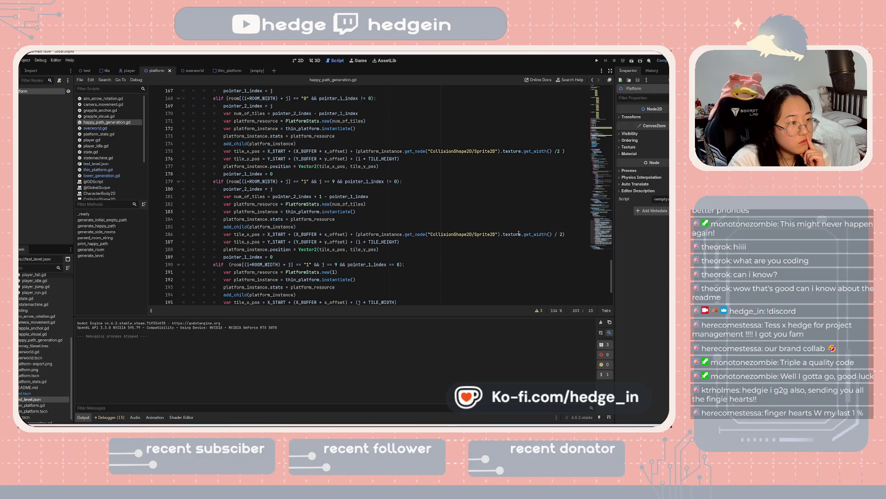
scroll(519, 233, "up", 20)
scroll(407, 244, "down", 20)
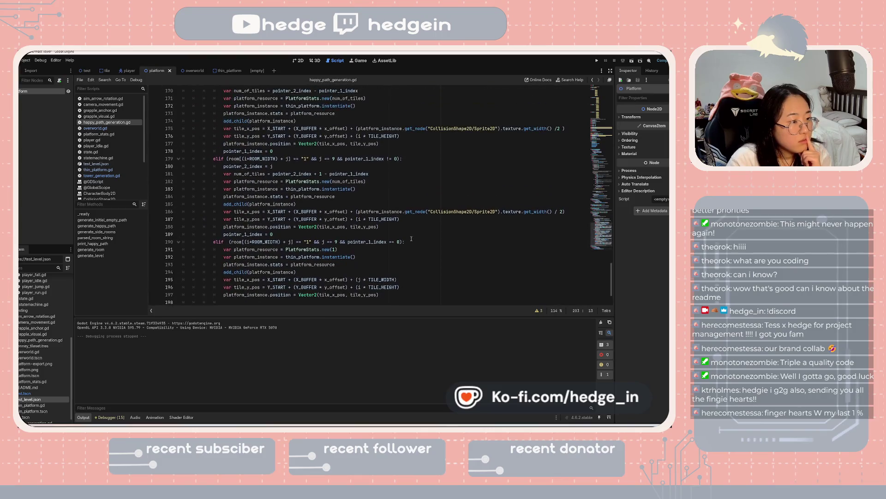
scroll(262, 137, "up", 3)
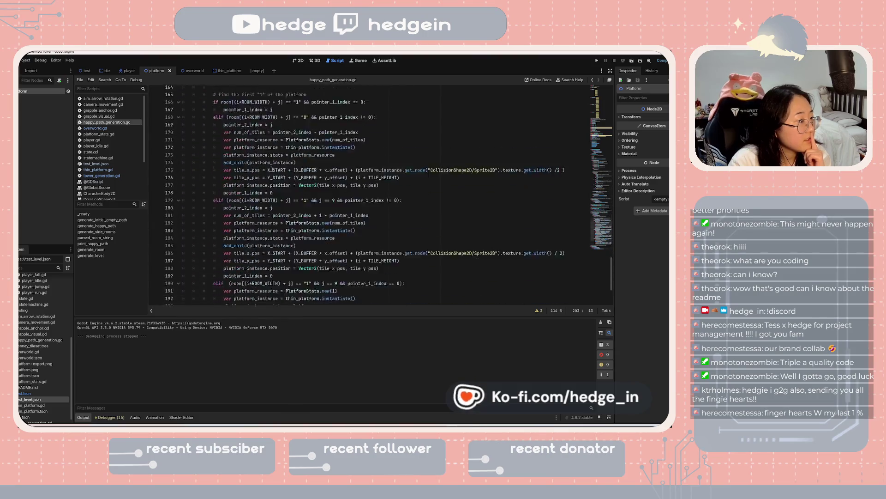
scroll(271, 170, "down", 2)
left_click(278, 191)
left_click(369, 202)
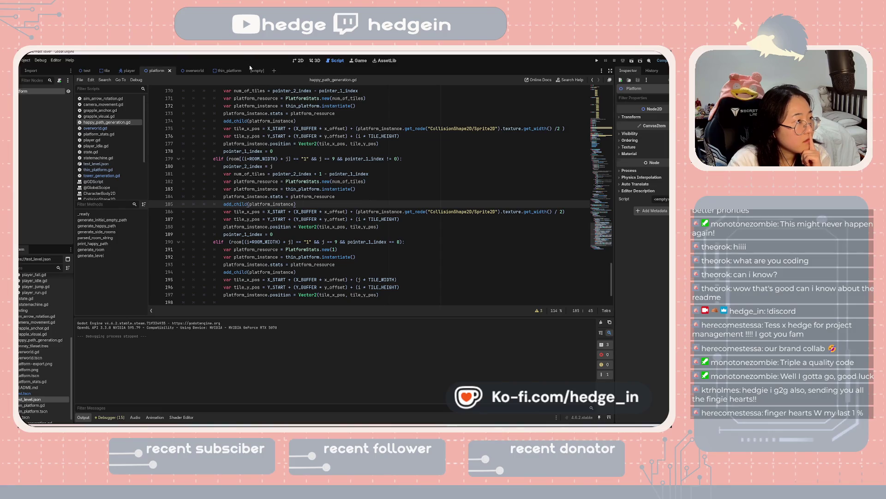
Flip through the overworld and thin_platform tabs, then open tower_generation.gd
left_click(229, 70)
left_click(187, 70)
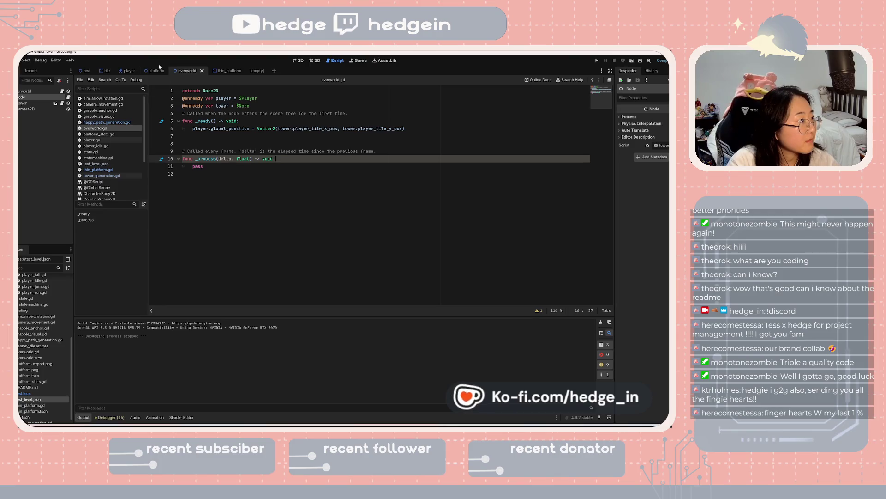
left_click(211, 73)
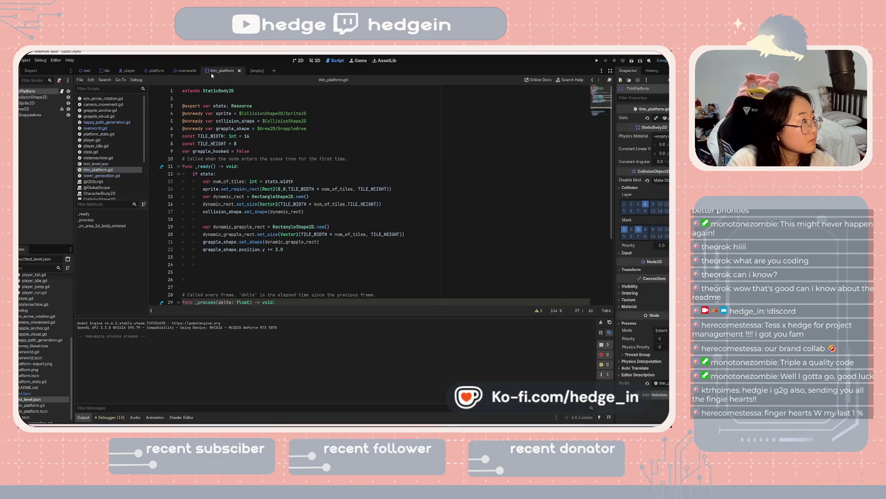
left_click(185, 72)
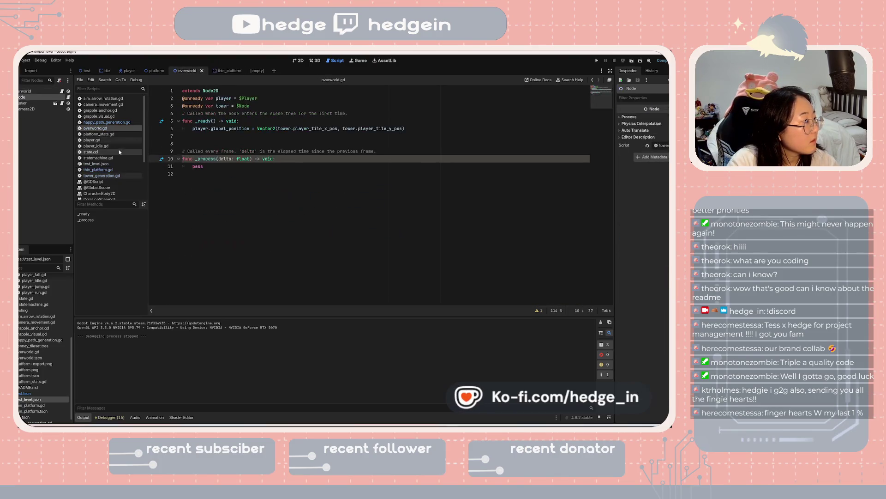
left_click(113, 175)
Change the sprite width divisor from 10 to 2 on lines 76 and 87, then save
key("BackSpace")
type("2")
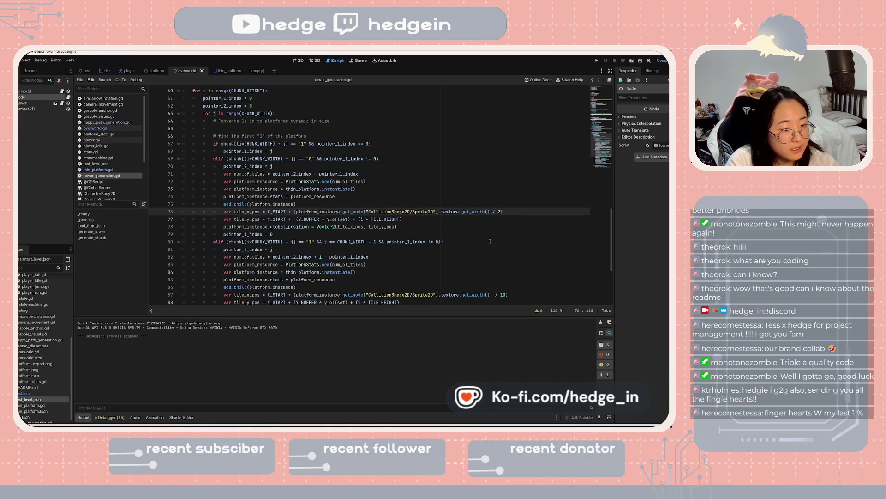
left_click(506, 294)
key("ctrl+s")
Review the PlatformStats and num_of_tiles lines, then switch to the platform scene
left_click(406, 264)
scroll(405, 240, "down", 1)
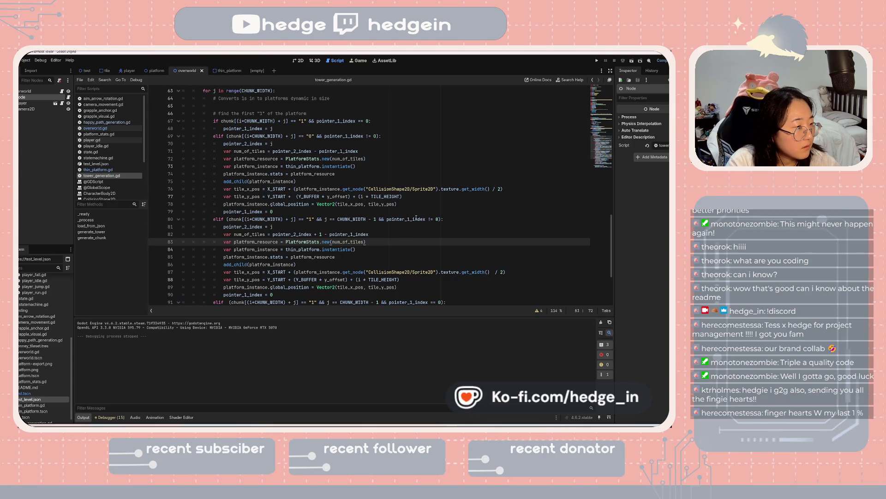
left_click(415, 236)
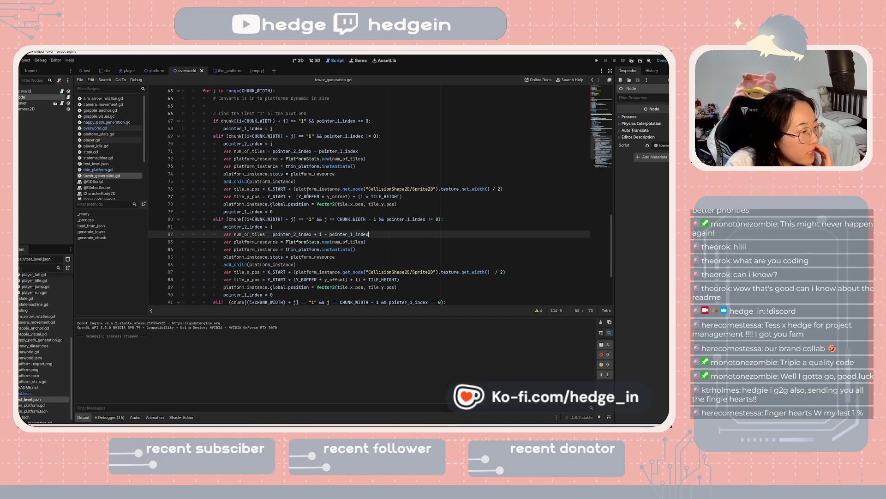
scroll(322, 197, "up", 1)
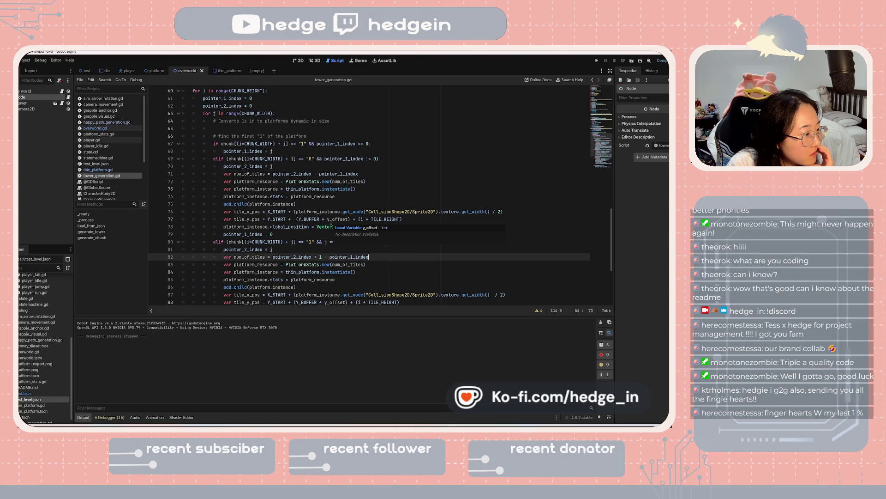
scroll(335, 217, "up", 1)
scroll(335, 217, "up", 7)
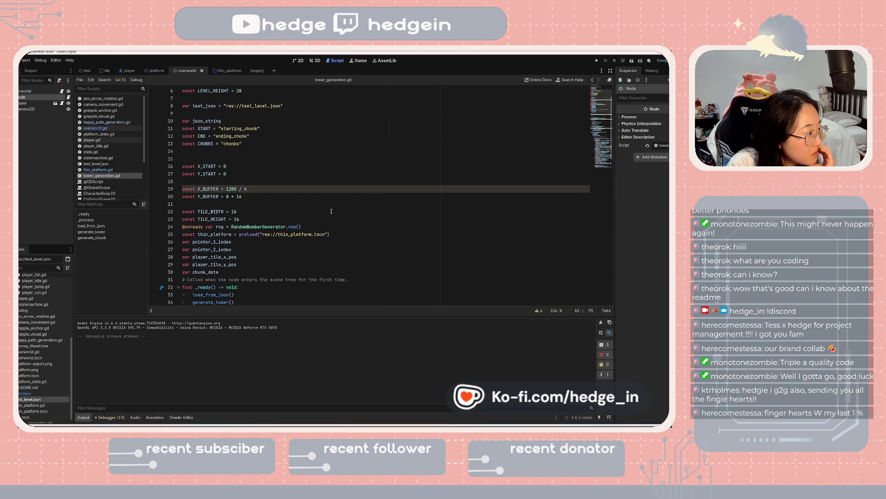
scroll(331, 211, "up", 3)
scroll(331, 210, "down", 13)
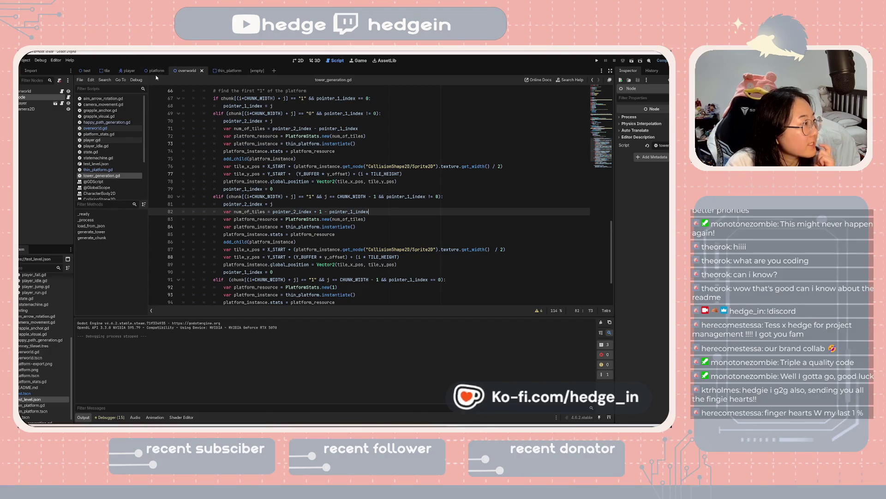
left_click(192, 72)
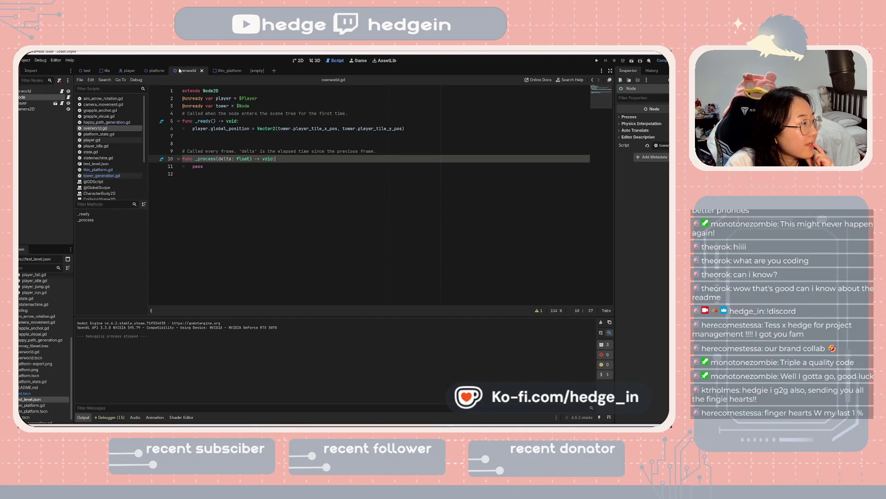
left_click(156, 71)
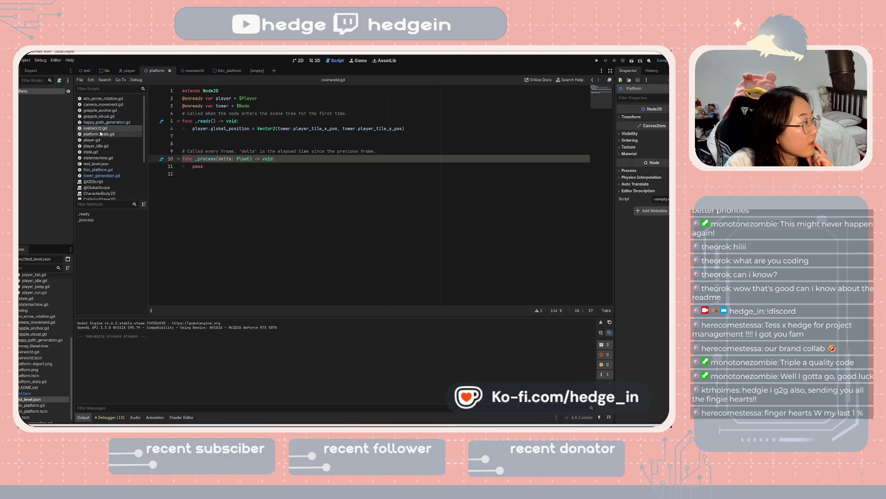
Check how happy_path_generation.gd defines its X_BUFFER and Y_BUFFER constants
left_click(106, 122)
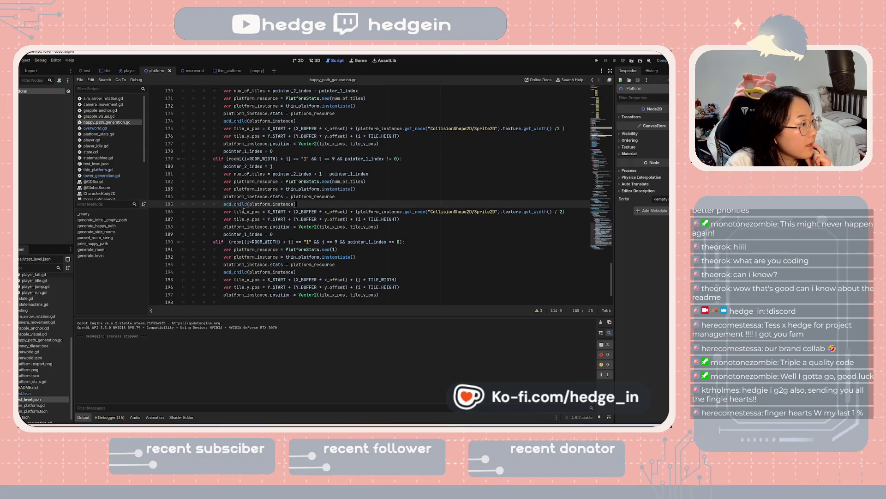
scroll(254, 216, "down", 2)
mouse_move(265, 222)
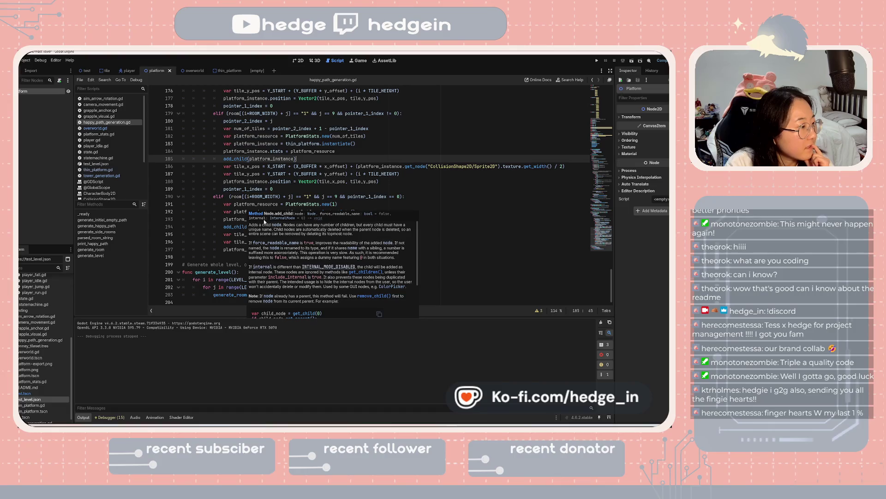
left_click(457, 280)
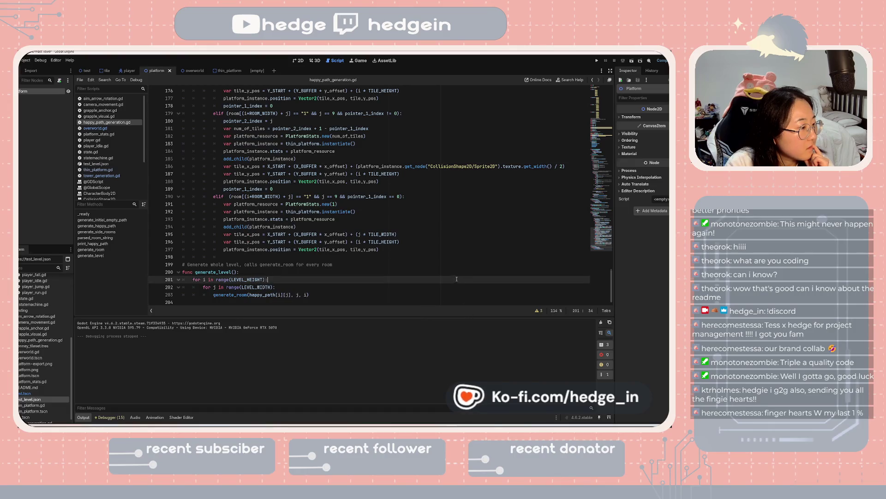
scroll(308, 241, "up", 20)
scroll(308, 241, "up", 9)
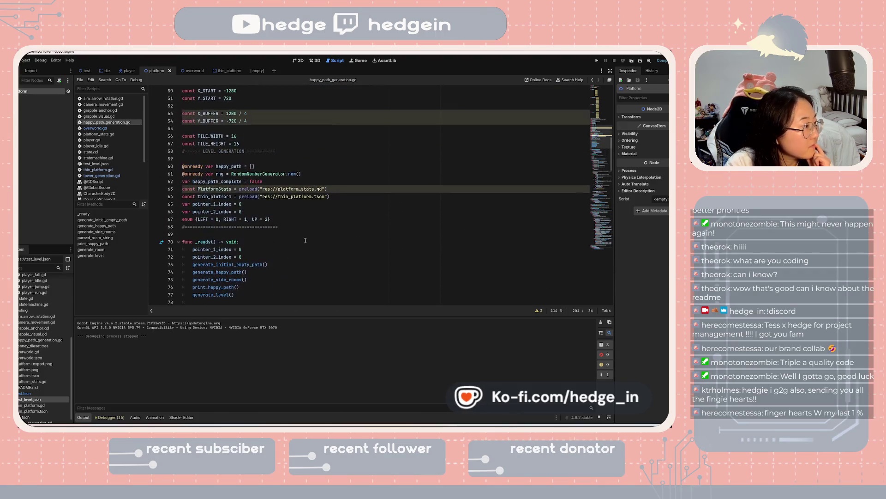
scroll(261, 216, "up", 2)
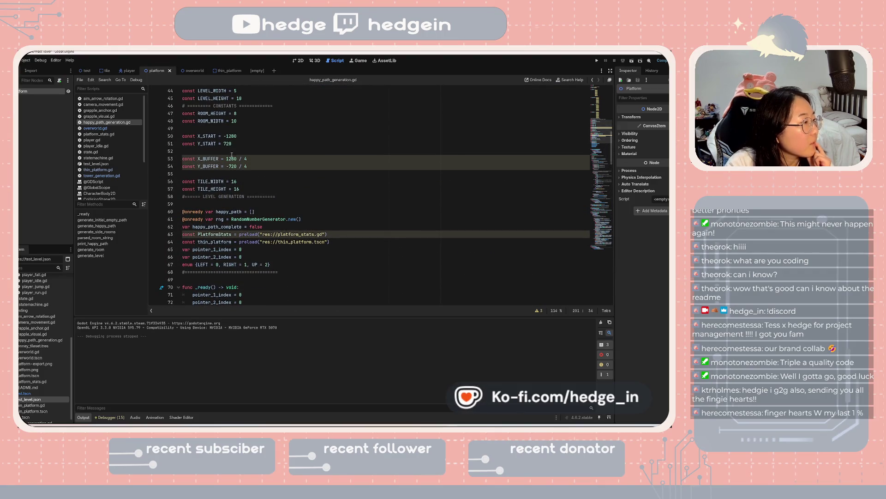
In tower_generation.gd, inspect Y_BUFFER in the line 97 y-position formula and the constants
left_click(185, 71)
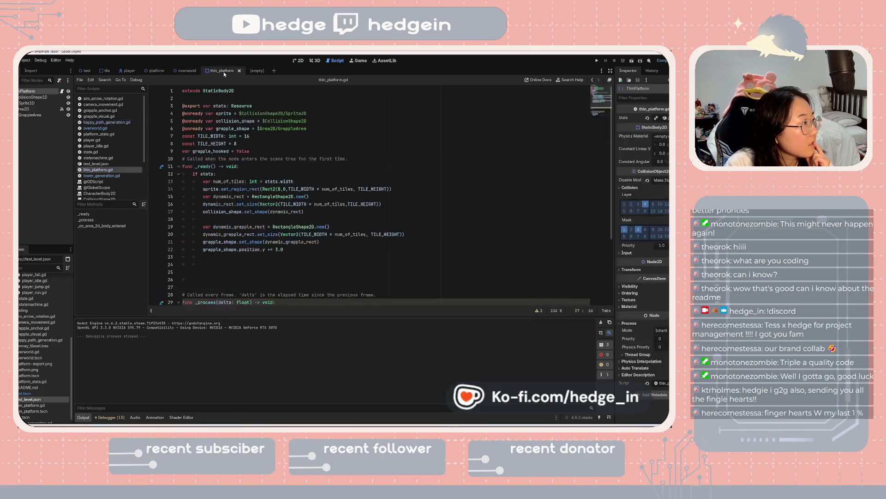
left_click(155, 71)
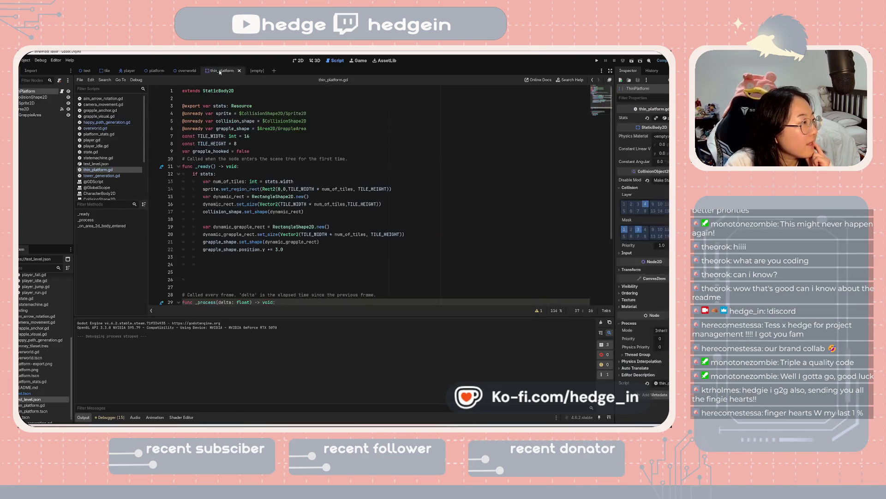
left_click(179, 71)
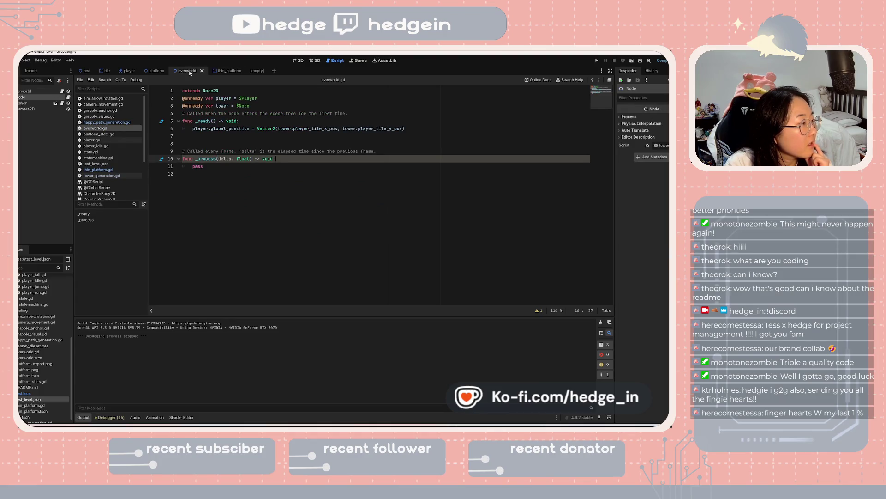
left_click(101, 175)
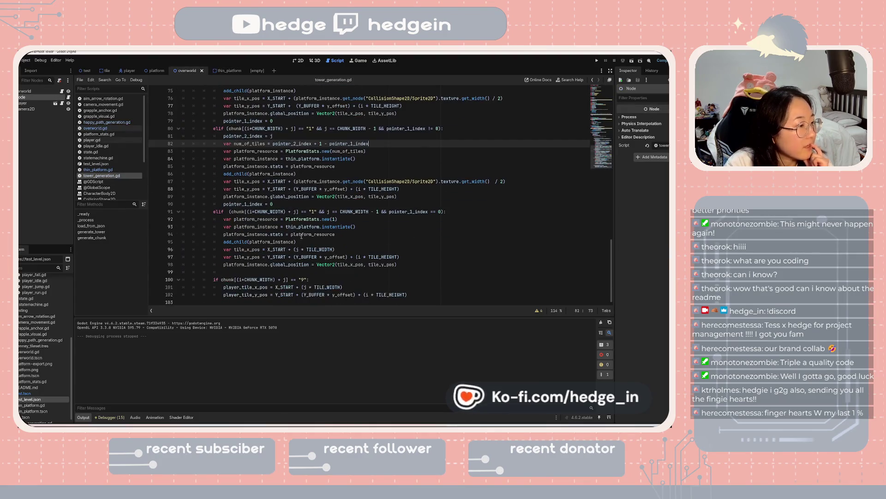
left_click(325, 257)
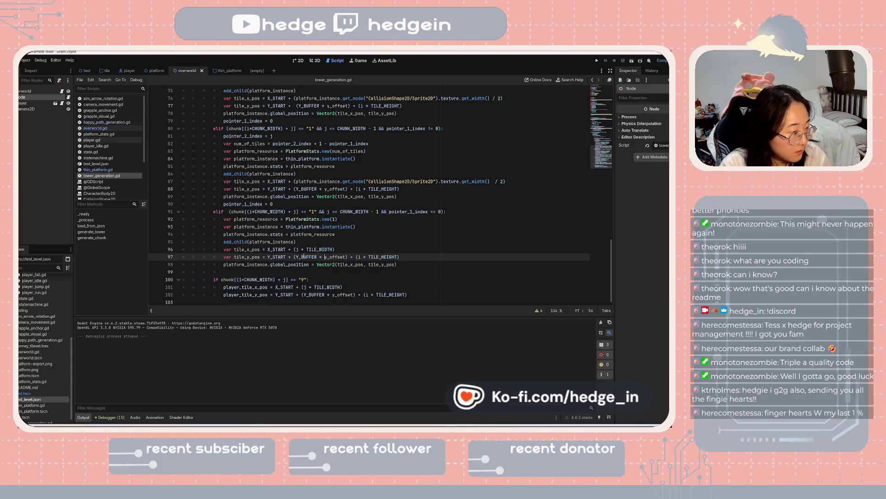
left_click(296, 257)
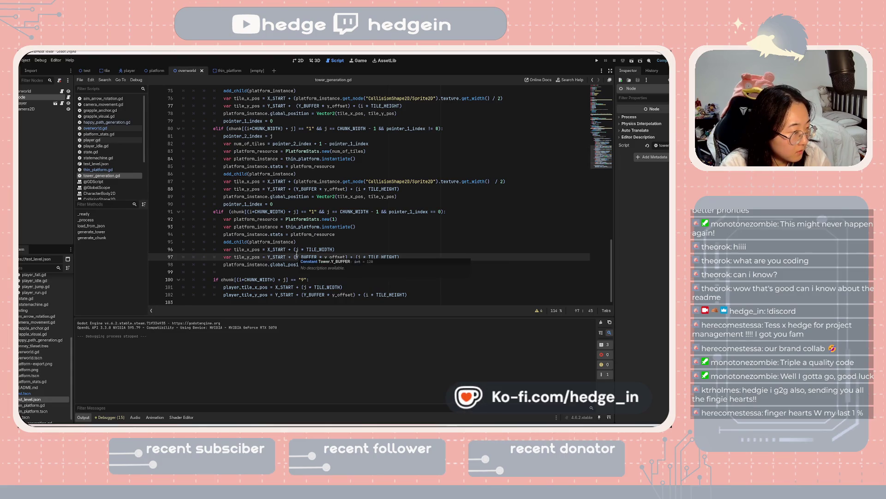
scroll(273, 233, "up", 15)
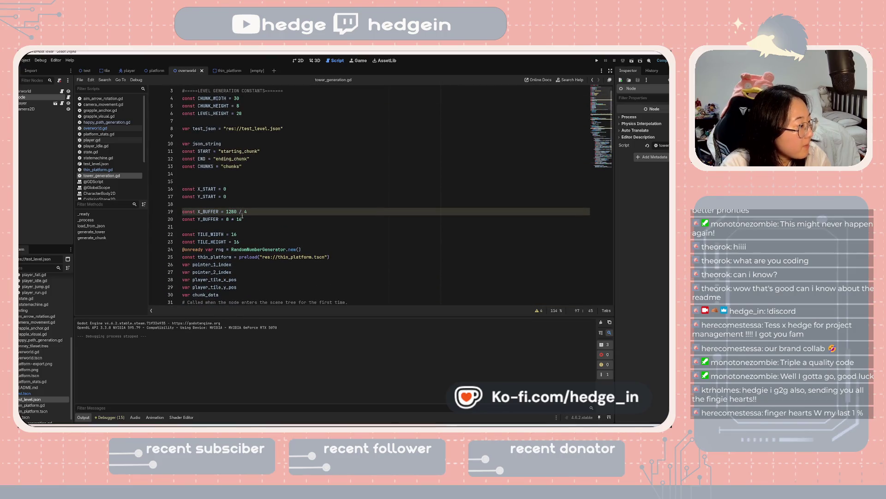
left_click(225, 219)
type("-")
key("F5")
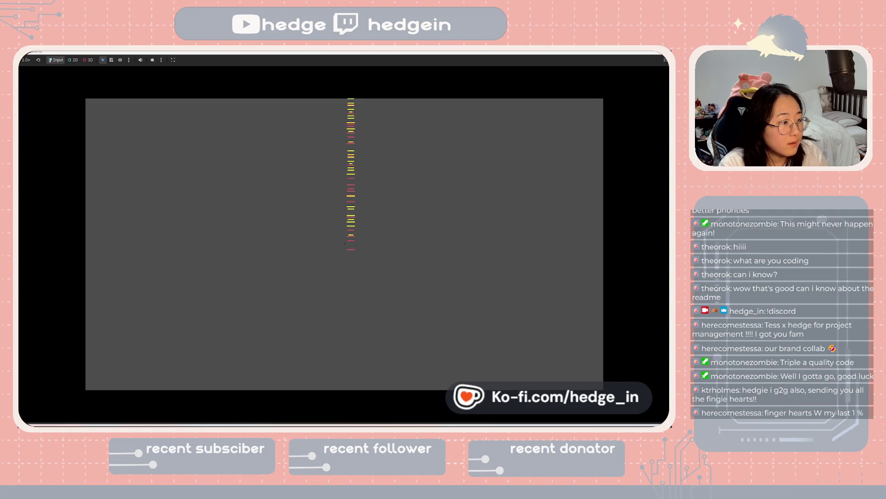
key("F8")
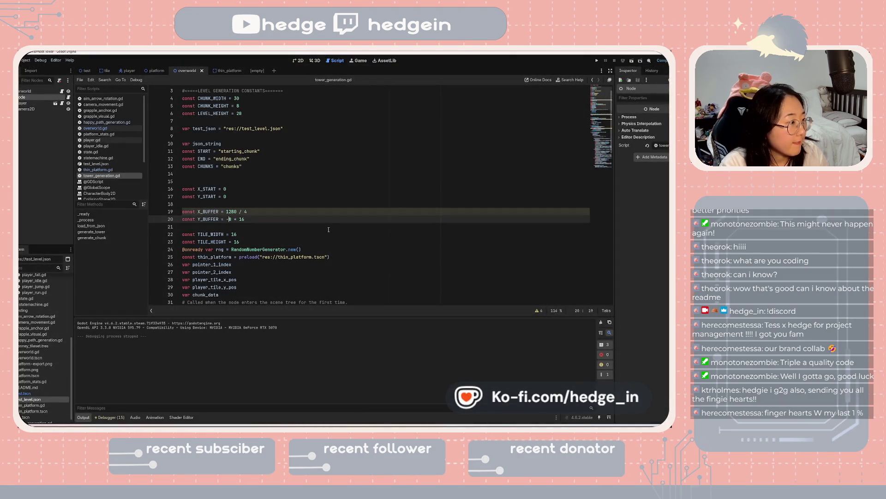
scroll(328, 229, "down", 20)
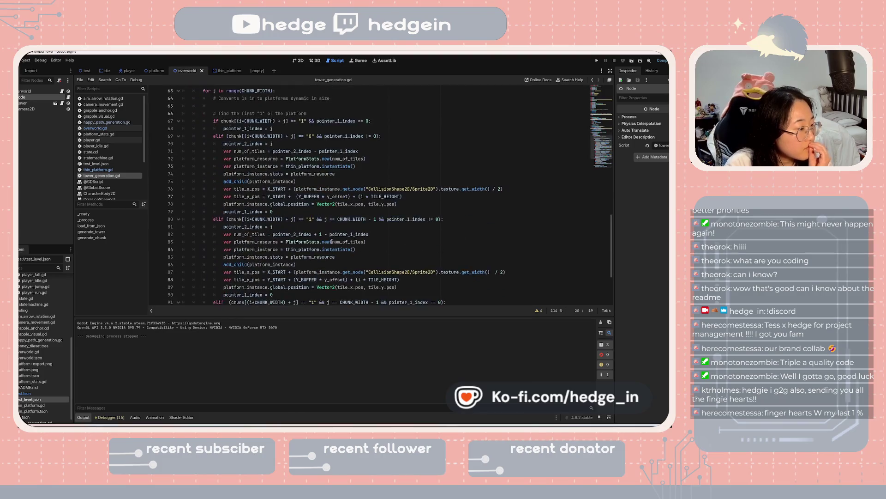
scroll(331, 240, "down", 4)
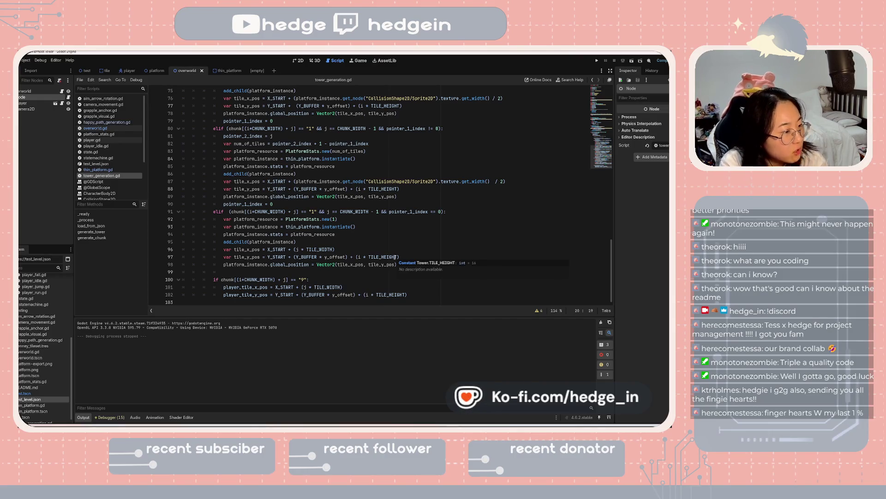
left_click(397, 279)
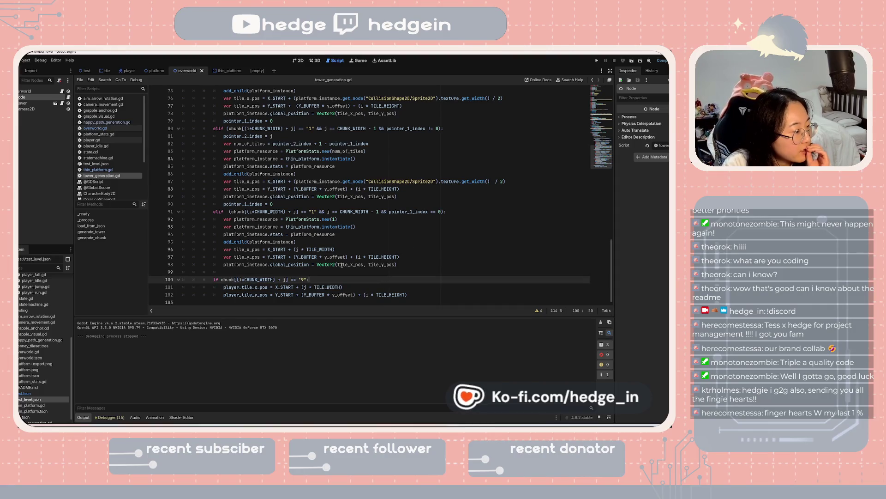
mouse_move(327, 287)
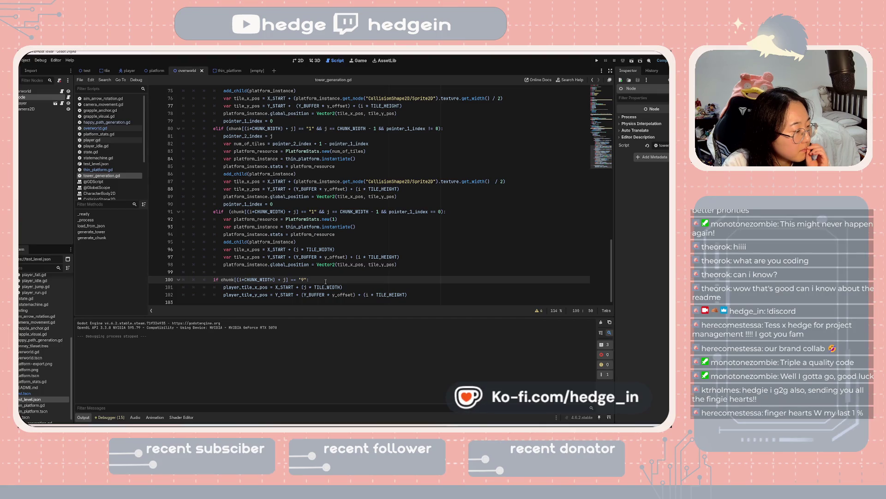
scroll(326, 281, "up", 6)
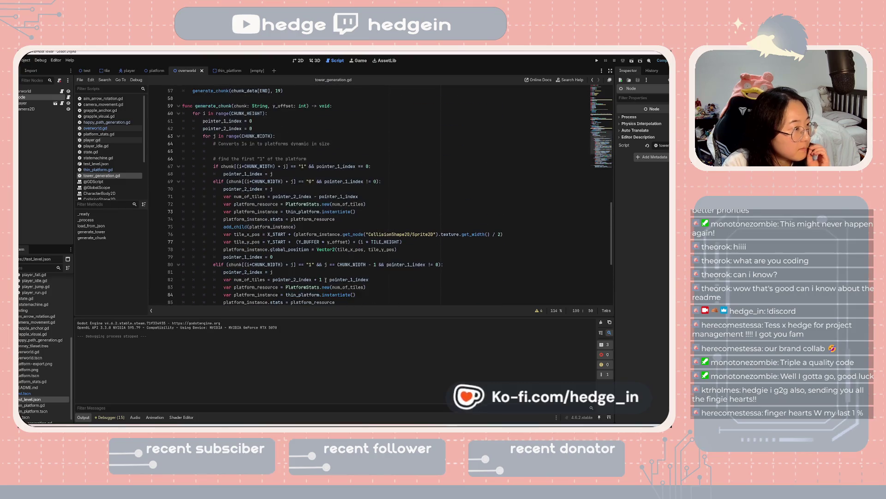
scroll(322, 240, "down", 6)
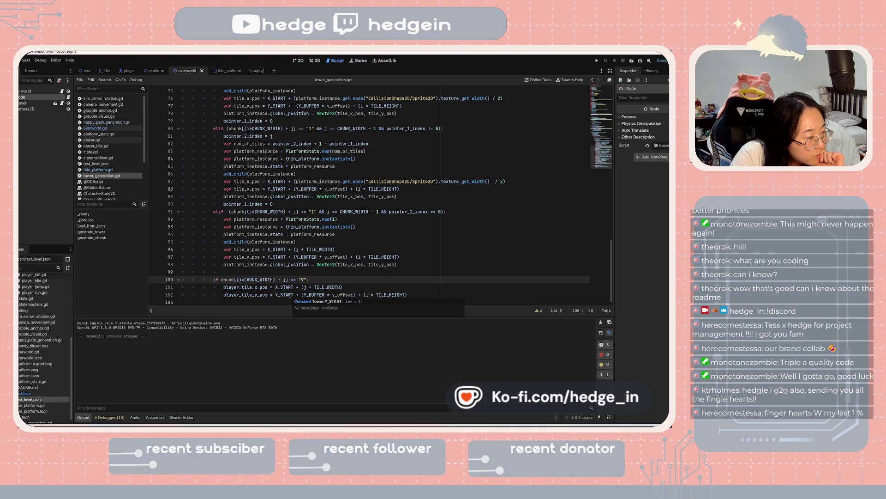
Delete '(Y_BUFFER + y_offset) + ' from the player y-position on line 102, save, and test-run
left_click(364, 295)
left_click_drag(363, 294, 303, 295)
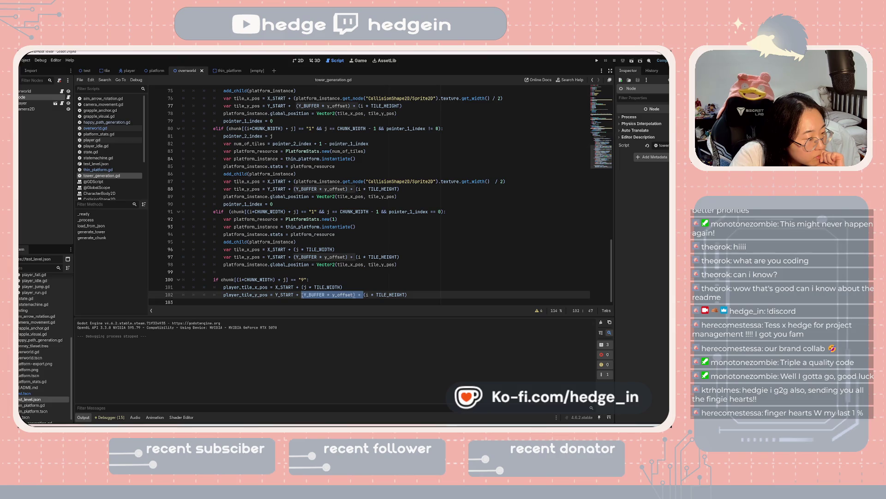
key("BackSpace")
key("ctrl+s")
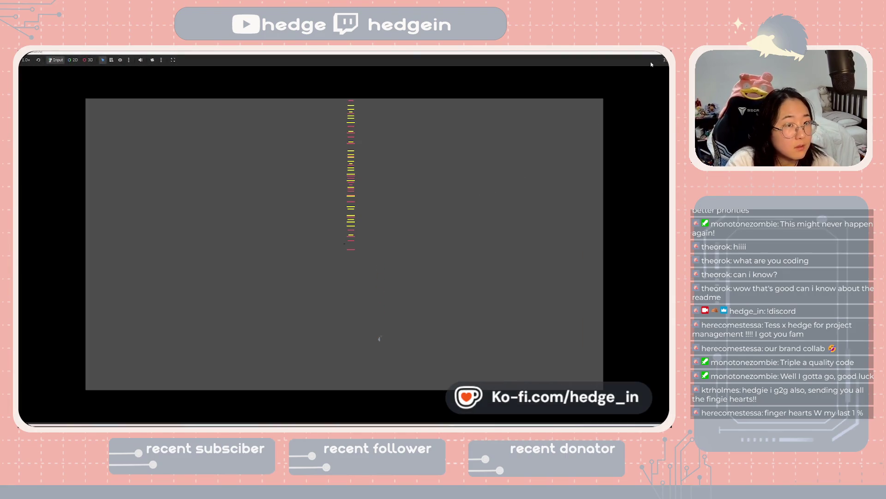
key("F8")
Review the tower generation loop and the X_BUFFER and Y_BUFFER constants
scroll(308, 245, "up", 13)
left_click(308, 245)
scroll(308, 244, "down", 1)
scroll(308, 244, "down", 4)
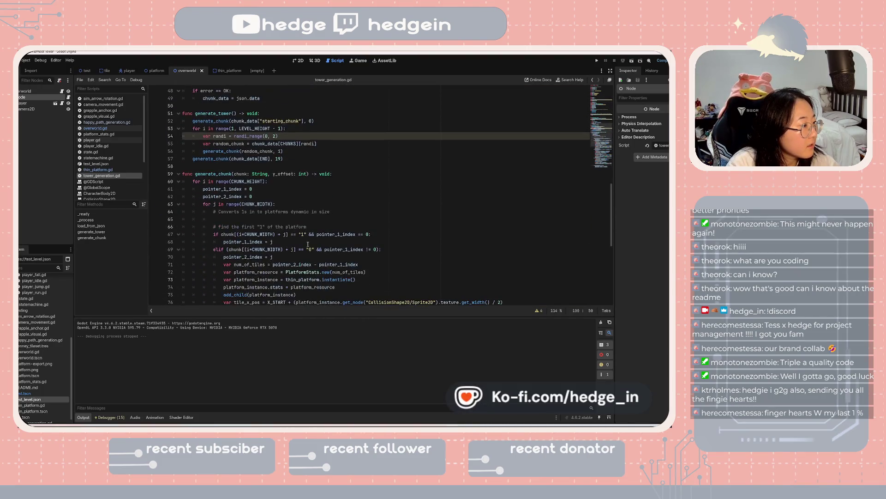
scroll(309, 243, "up", 14)
left_click(290, 189)
scroll(276, 195, "down", 20)
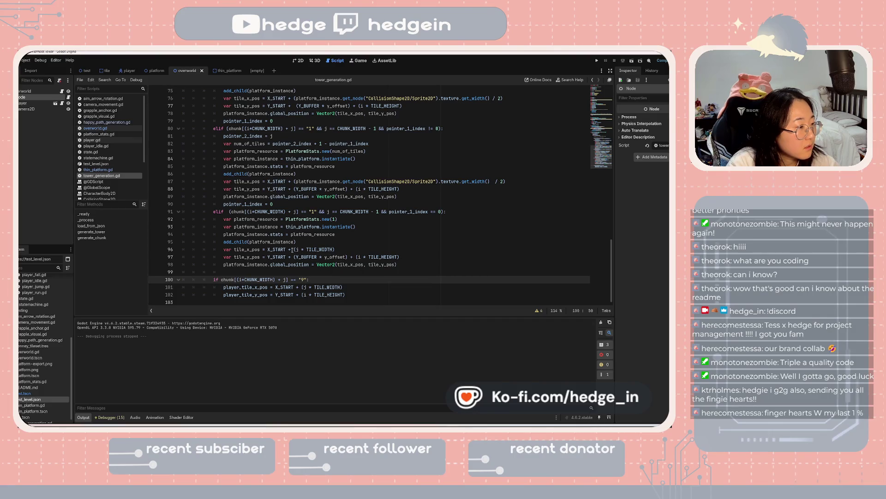
scroll(292, 249, "up", 5)
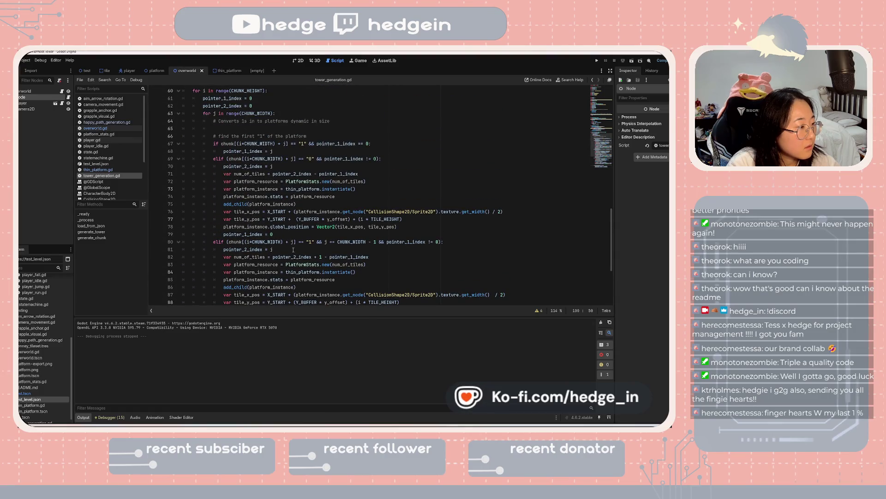
scroll(293, 249, "up", 18)
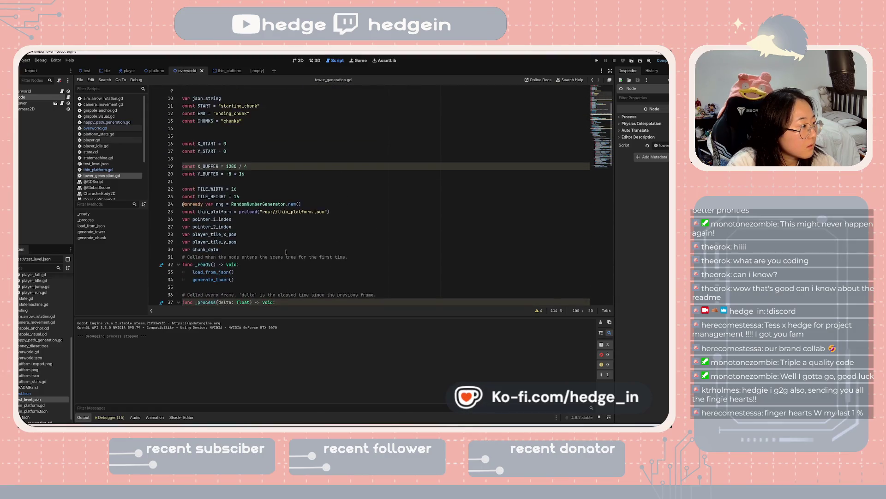
Set X_START on line 16 to 1280 and save
left_click(232, 166)
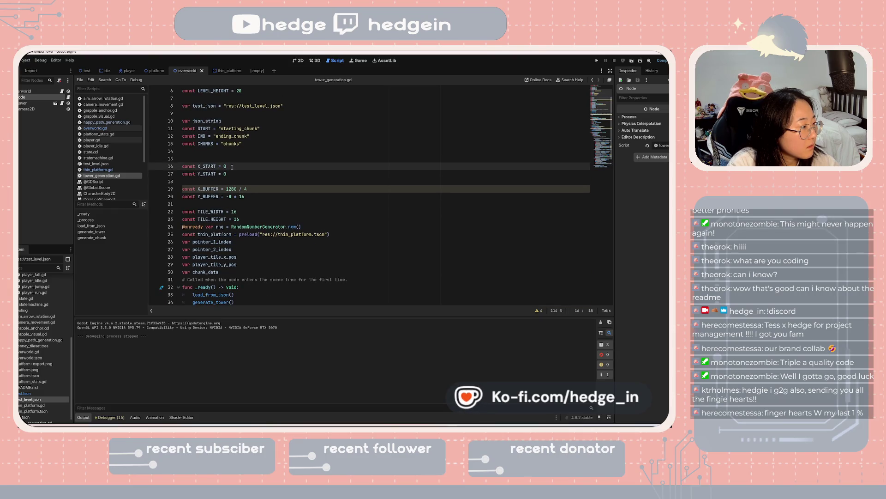
type("128")
key("Left")
key("Left")
key("Left")
key("BackSpace")
key("End")
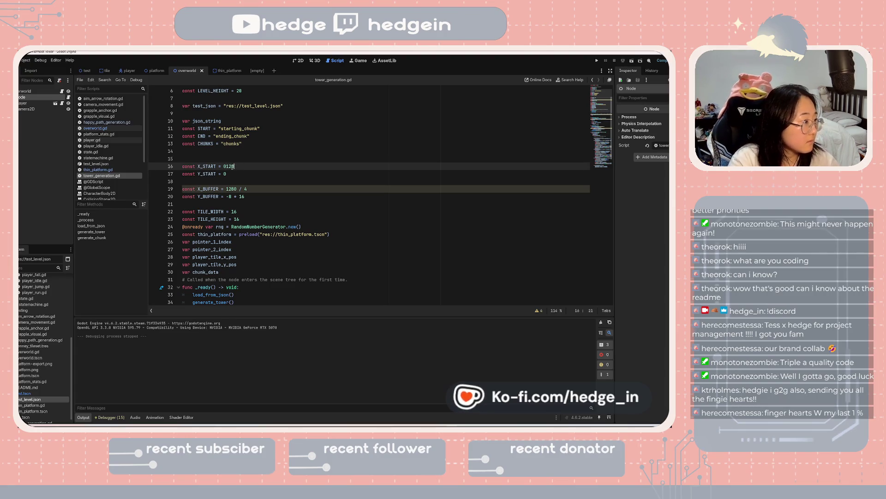
key("ctrl+s")
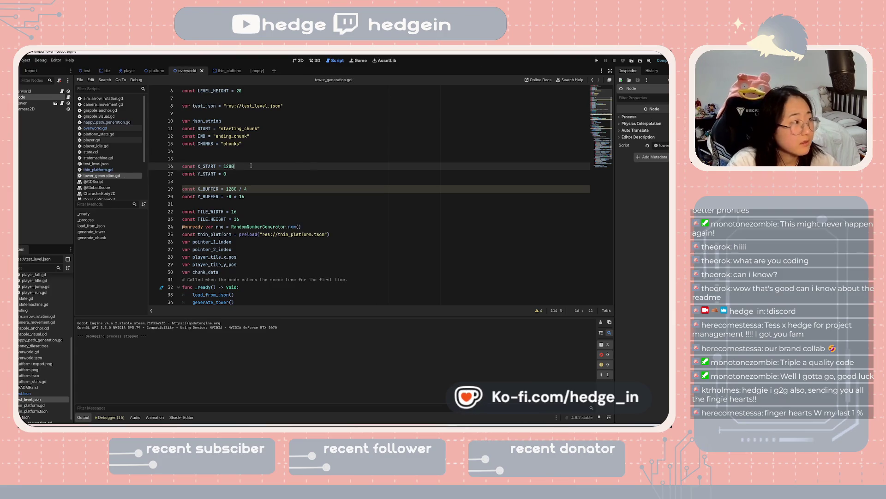
Compare with happy_path_generation.gd's X_START, then change X_START to -640 and save
left_click(154, 71)
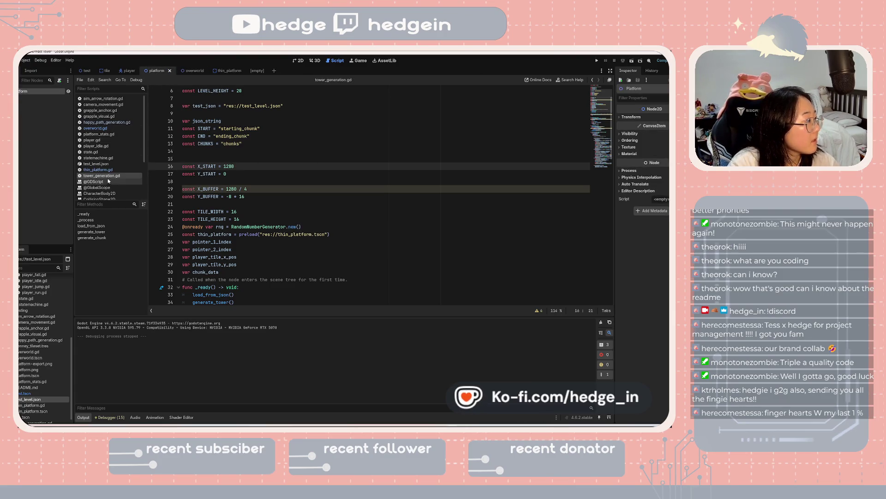
left_click(107, 122)
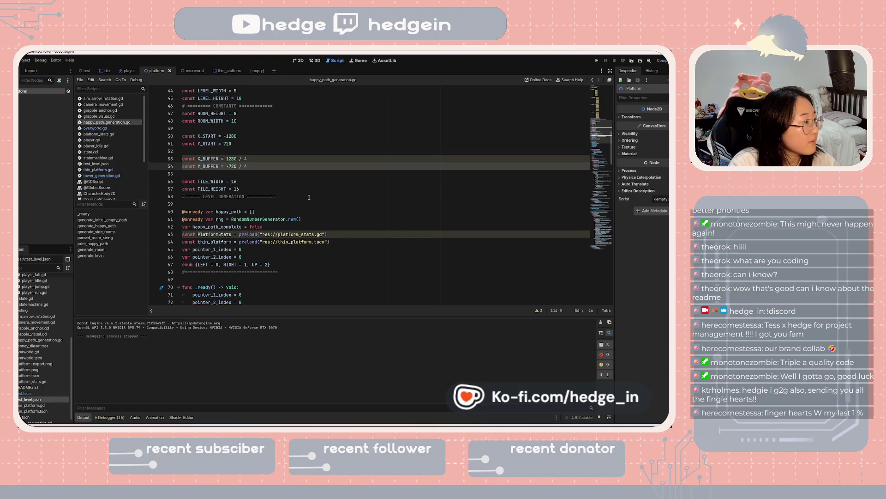
key("alt+Left")
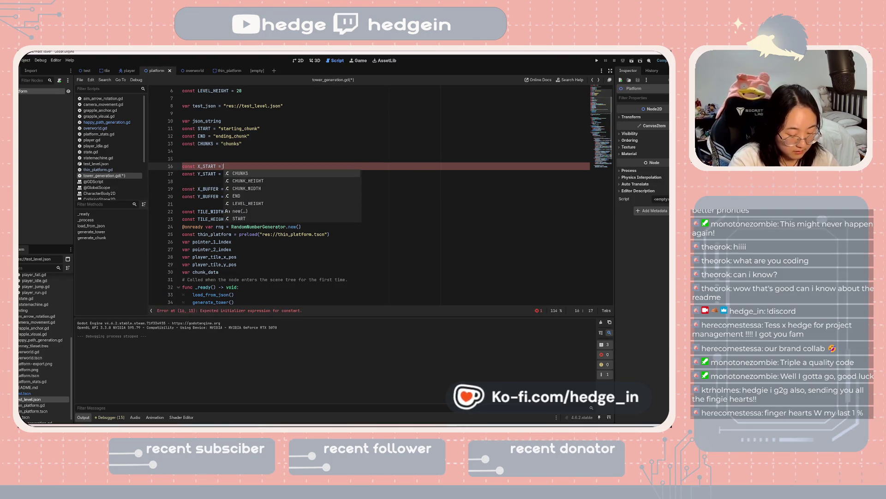
type("-6")
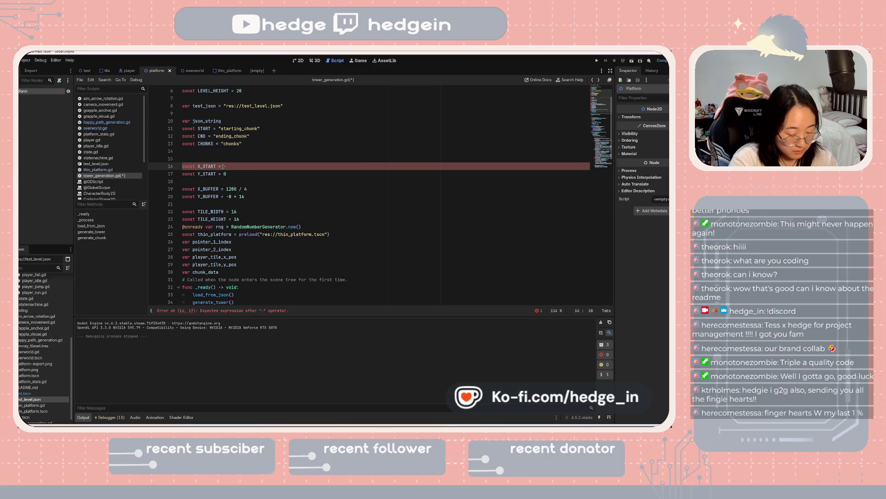
type("30")
key("ctrl+s")
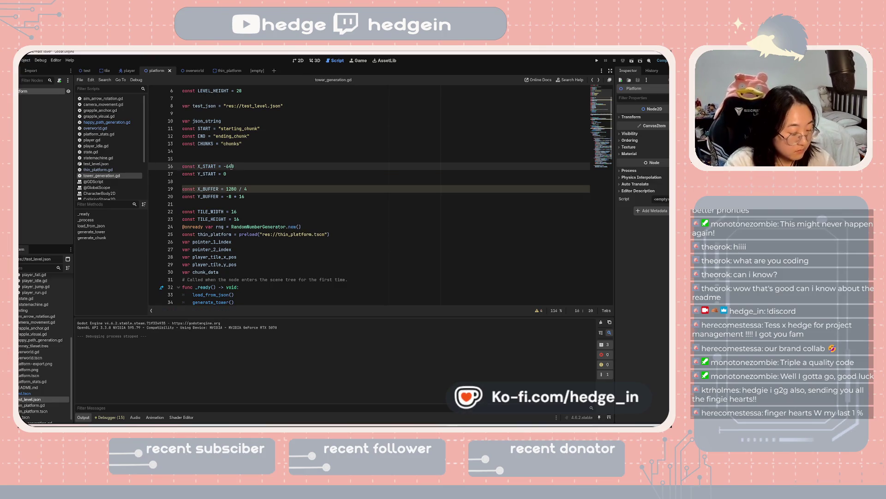
Test-run the game twice to check the tower's horizontal position
left_click(631, 62)
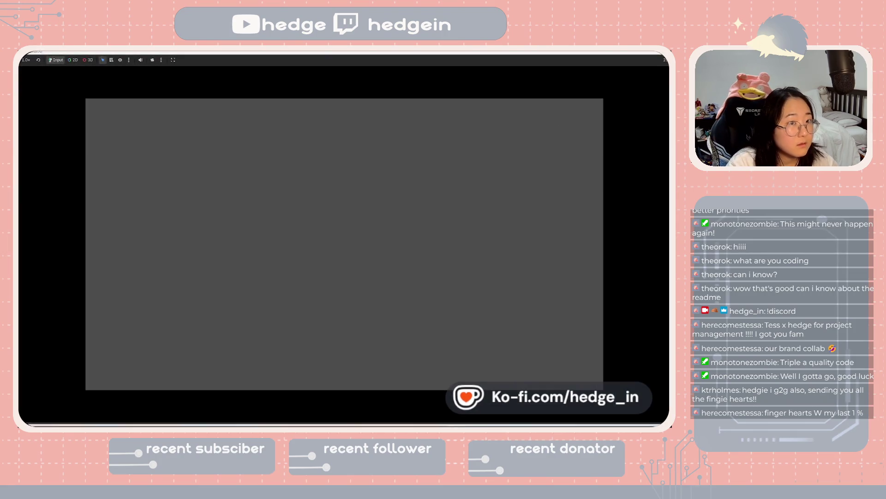
left_click(657, 53)
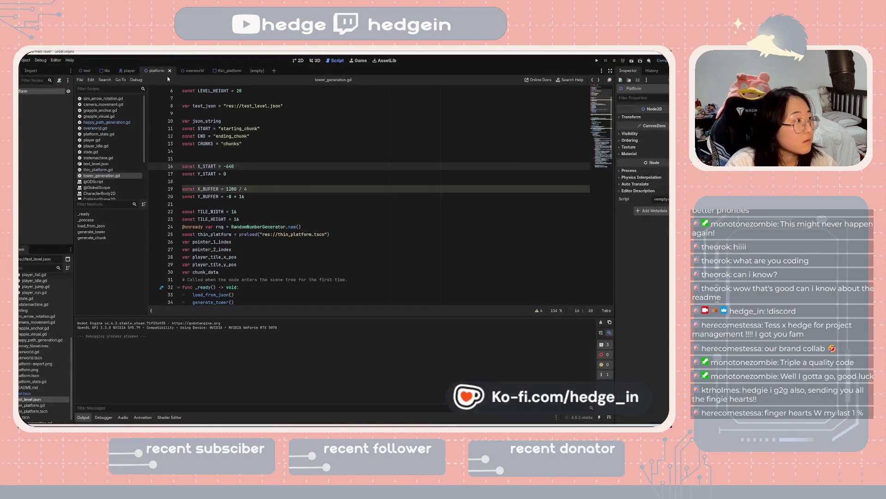
left_click(633, 60)
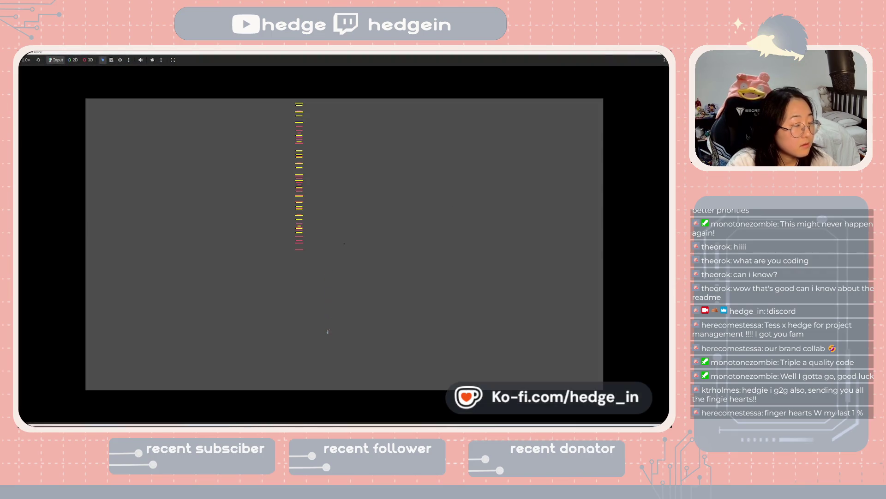
key("F8")
left_click(282, 144)
left_click_drag(280, 128, 330, 128)
left_click(225, 71)
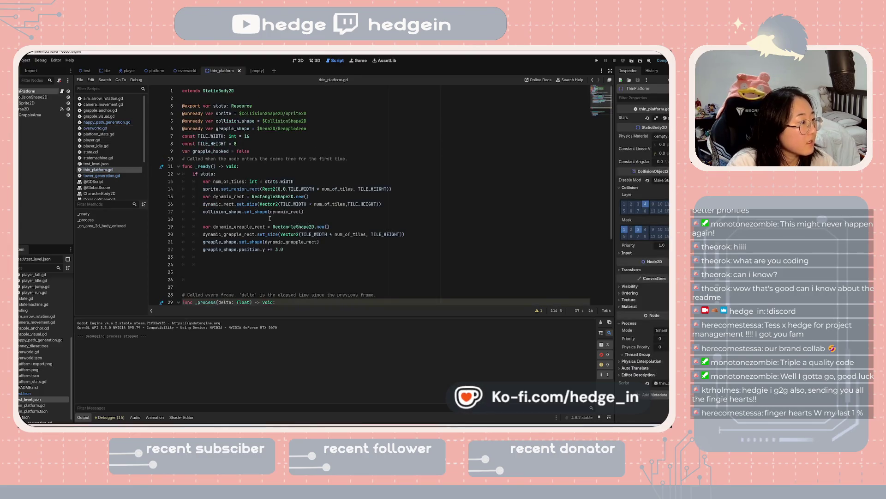
scroll(276, 260, "down", 3)
scroll(276, 261, "up", 4)
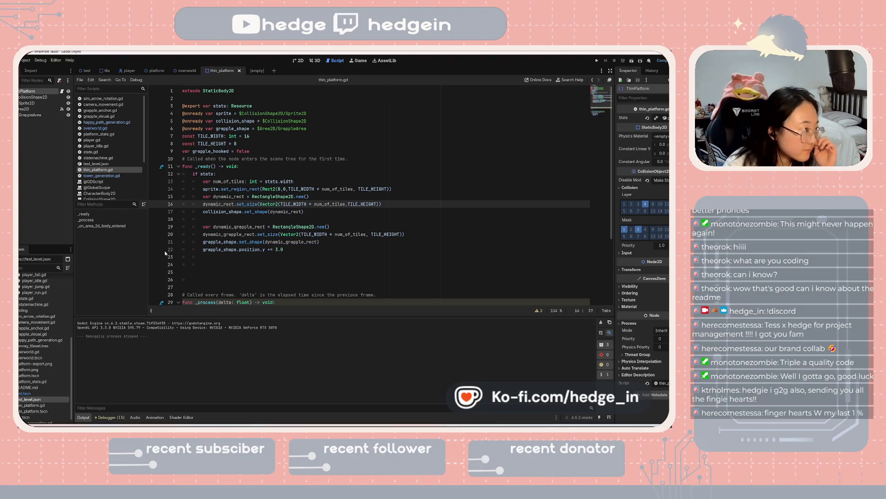
scroll(292, 163, "down", 4)
scroll(114, 163, "down", 1)
left_click(113, 163)
scroll(275, 250, "down", 15)
left_click(382, 266)
key("Down")
key("Down")
left_click(337, 258)
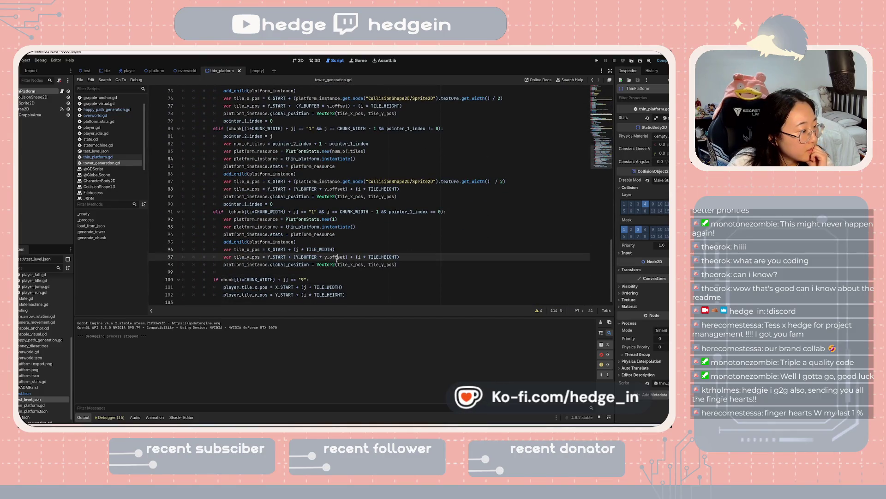
mouse_move(287, 250)
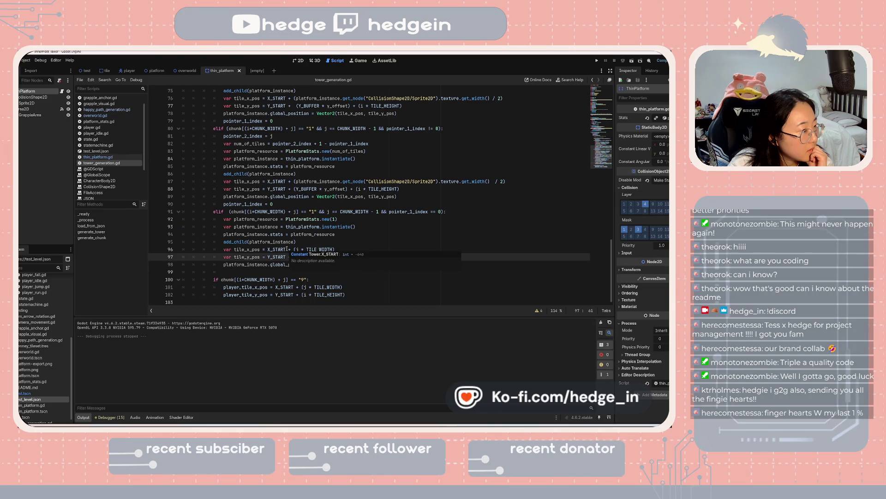
scroll(287, 249, "up", 5)
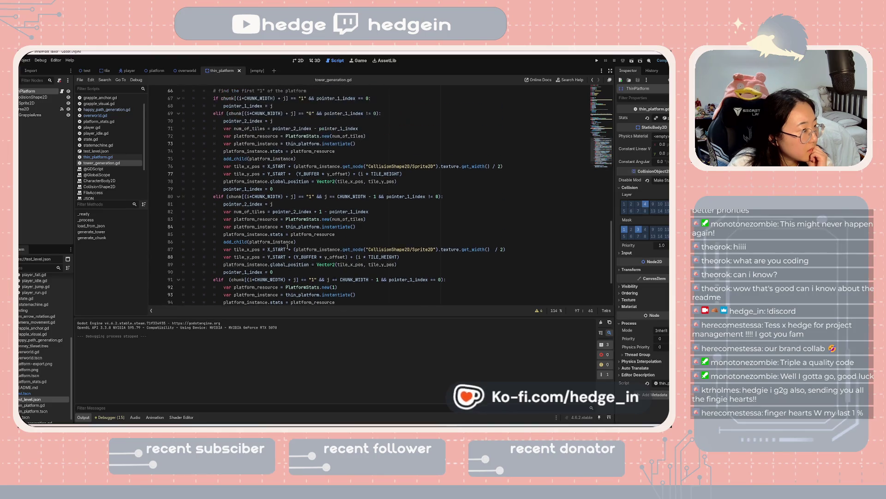
scroll(285, 244, "up", 15)
left_click(234, 204)
key("BackSpace")
key("BackSpace")
key("BackSpace")
type("0")
key("ctrl+s")
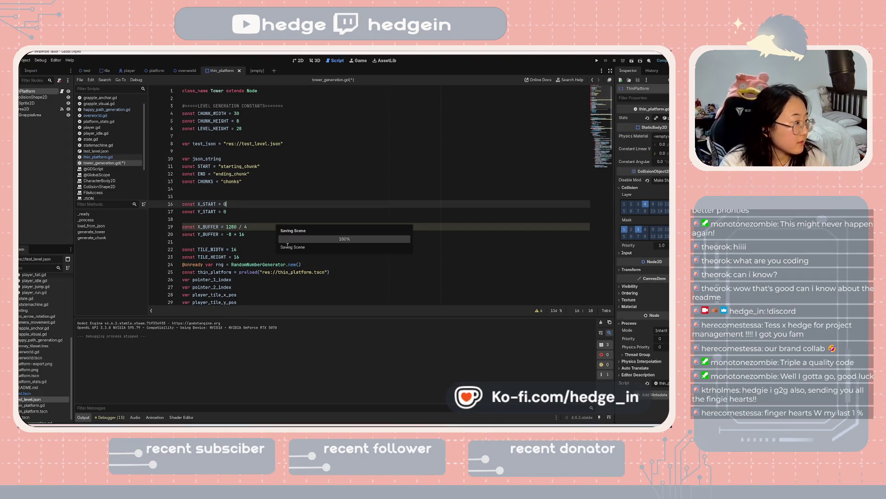
scroll(323, 267, "down", 18)
left_click(356, 296)
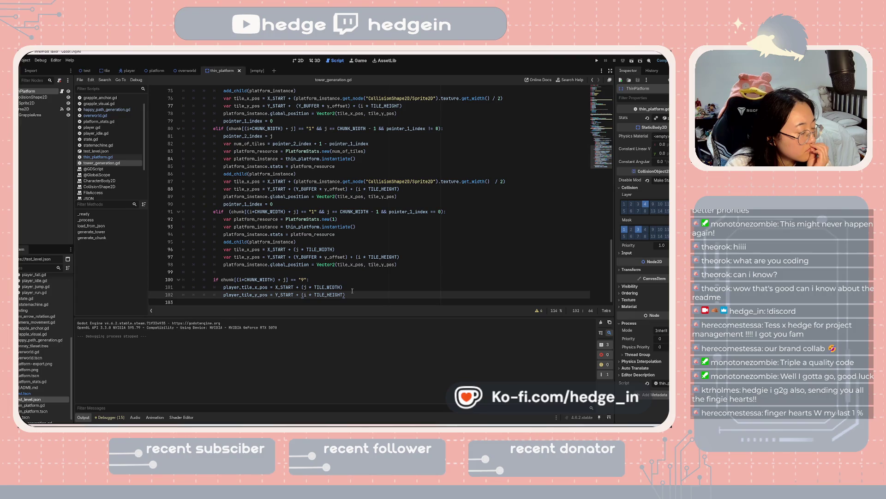
scroll(352, 291, "up", 8)
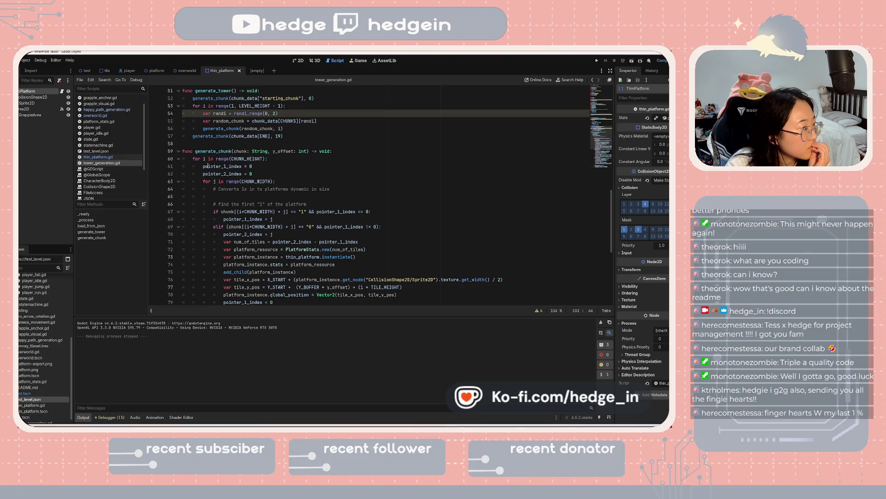
scroll(210, 180, "down", 8)
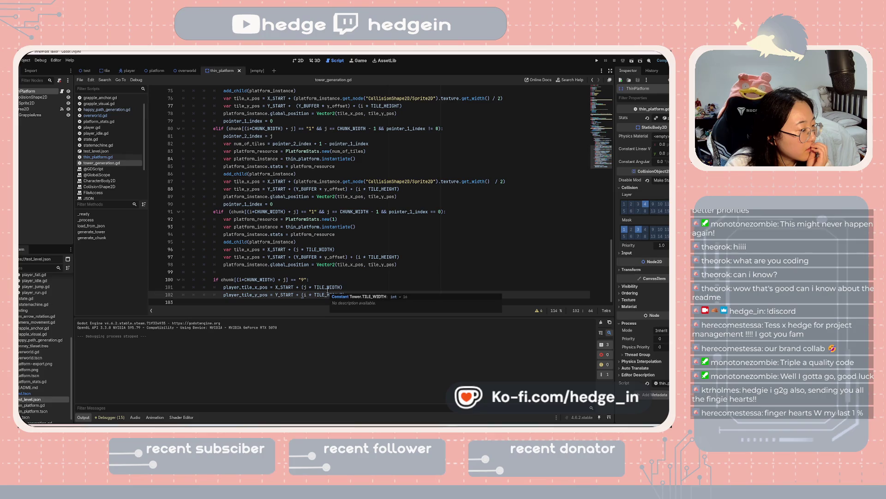
scroll(327, 294, "up", 20)
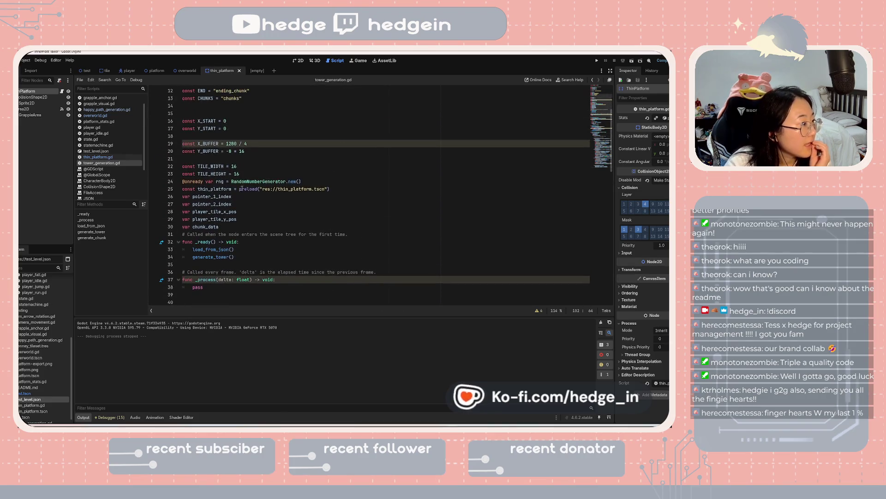
left_click(244, 167)
left_click(245, 175)
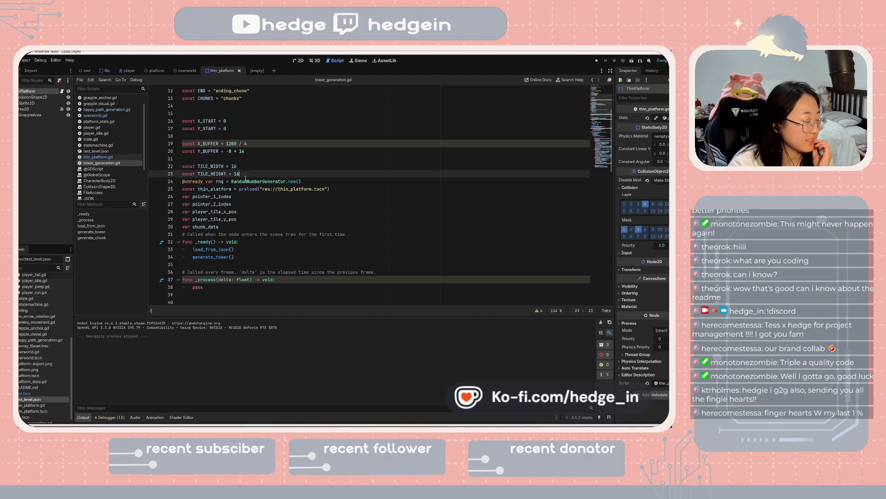
scroll(259, 193, "down", 7)
scroll(258, 192, "down", 14)
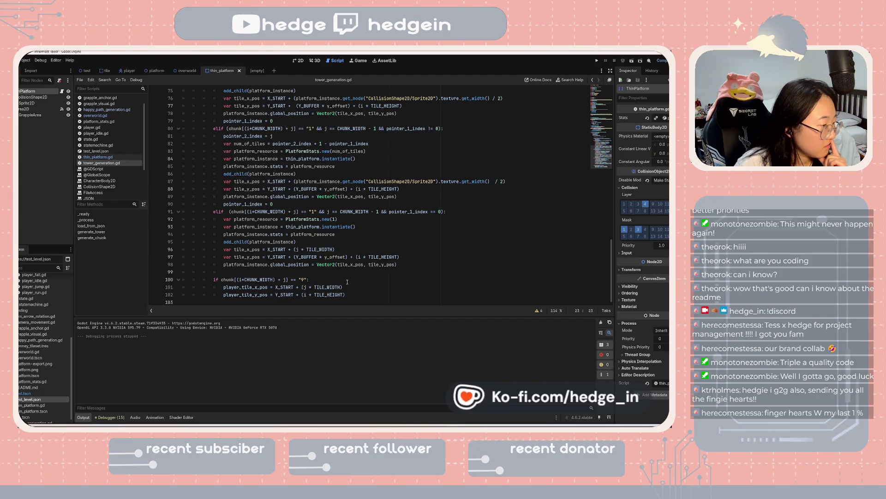
mouse_move(343, 293)
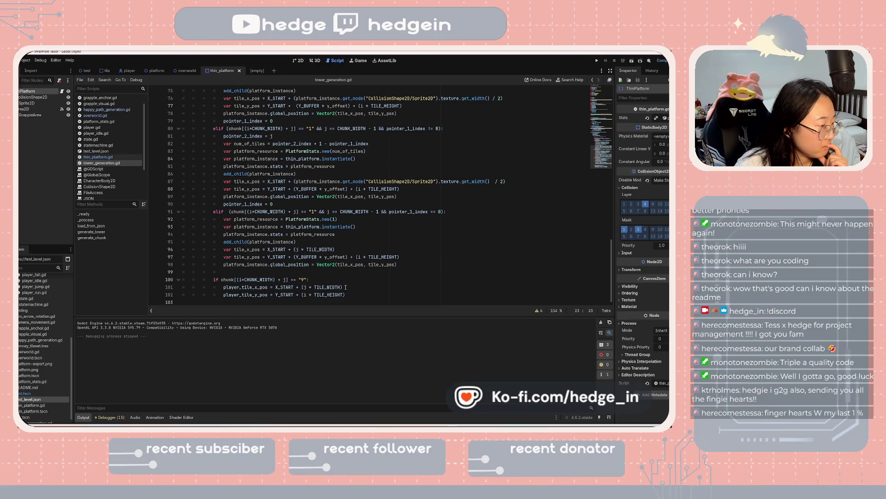
left_click_drag(346, 286, 226, 287)
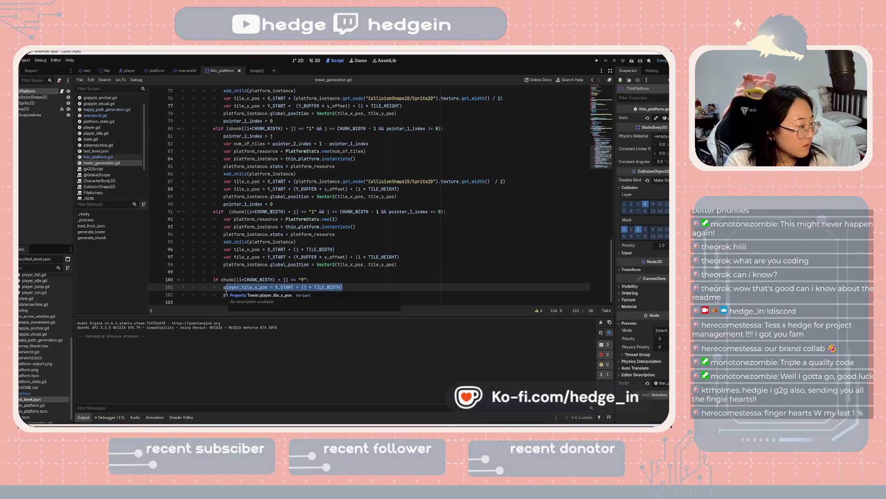
Append '/ 2' to the spawn x on line 101 and '- 10' to the spawn y on line 102, then save
mouse_move(226, 287)
left_mouse_down()
mouse_move(294, 288)
mouse_move(276, 288)
left_mouse_up()
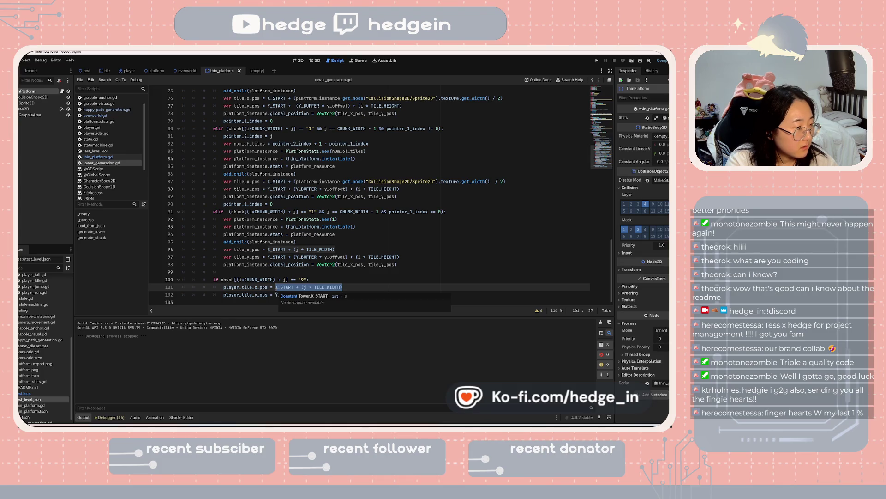
left_click(350, 287)
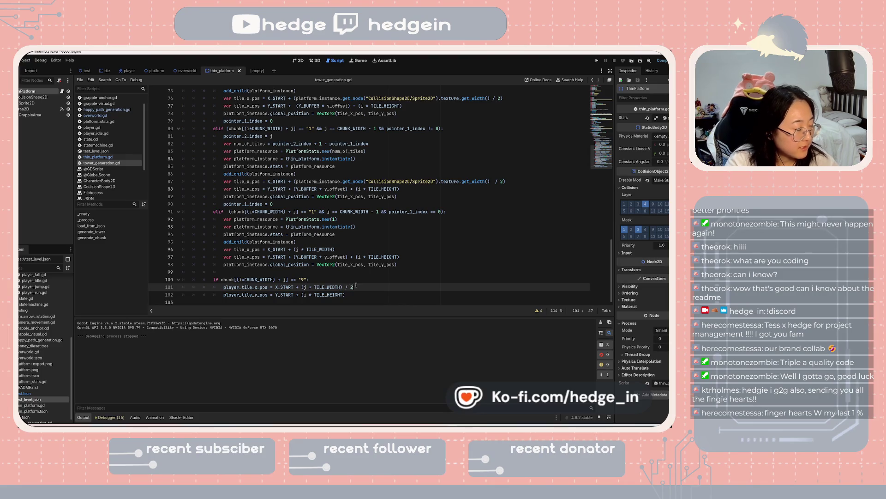
left_click(367, 292)
left_click(362, 287)
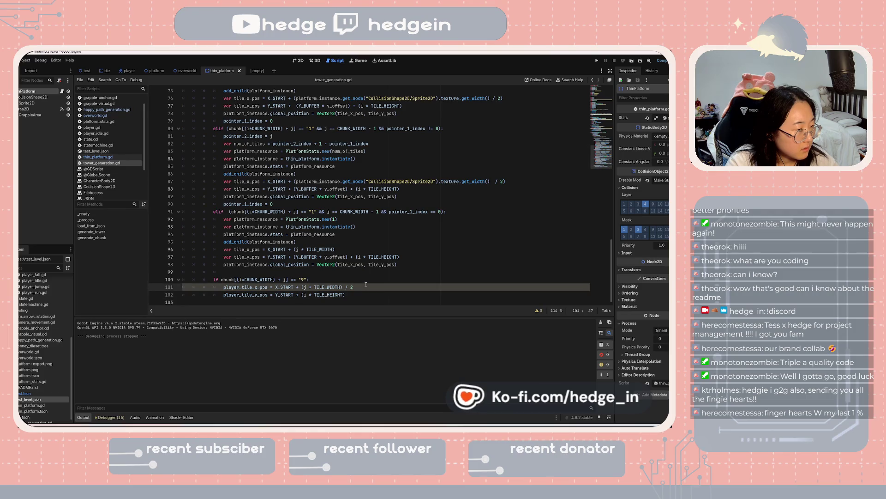
left_click(353, 276)
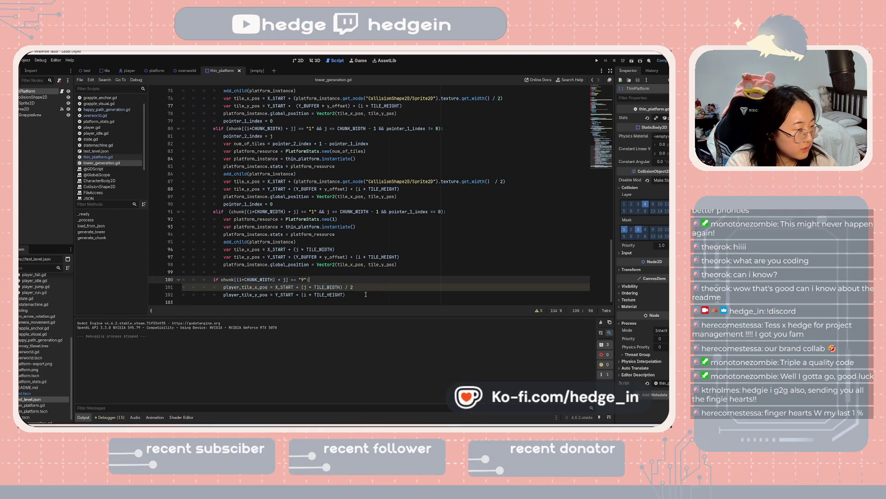
left_click(364, 295)
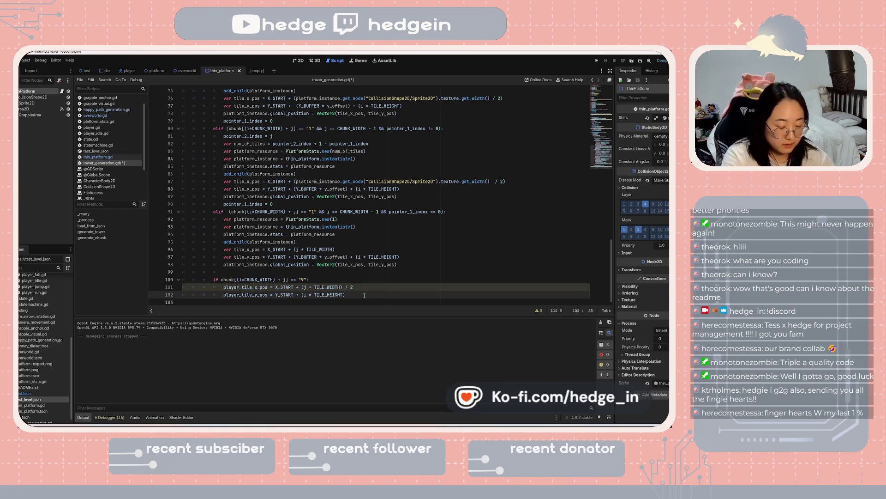
type("10")
key("ctrl+s")
Run the game, relaunch after the debugger error, run once more, and close it
left_click(631, 61)
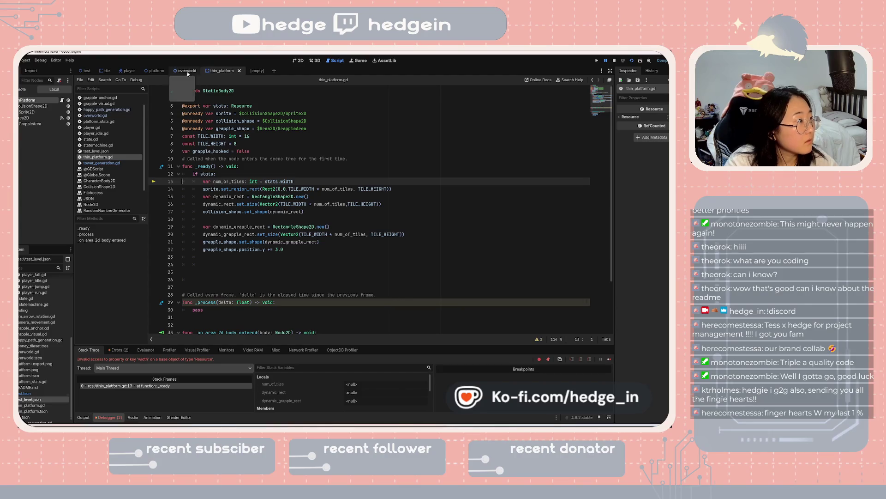
left_click(634, 61)
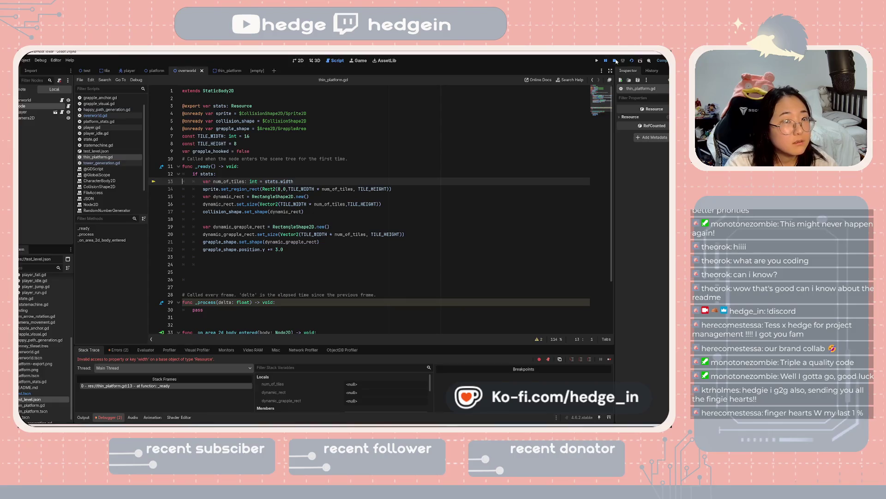
left_click(616, 60)
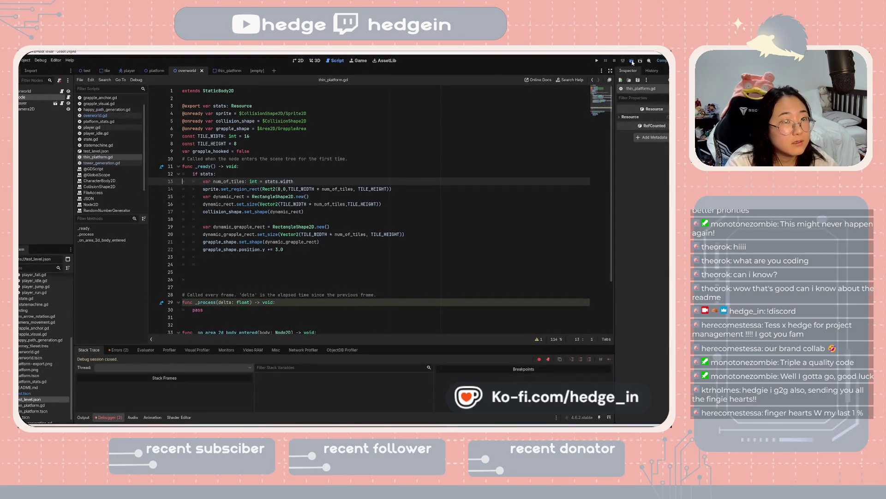
left_click(632, 61)
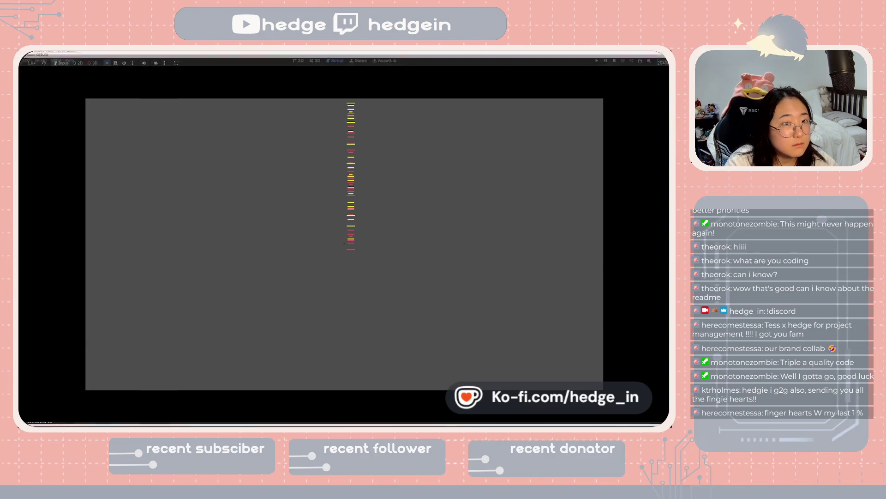
key("F8")
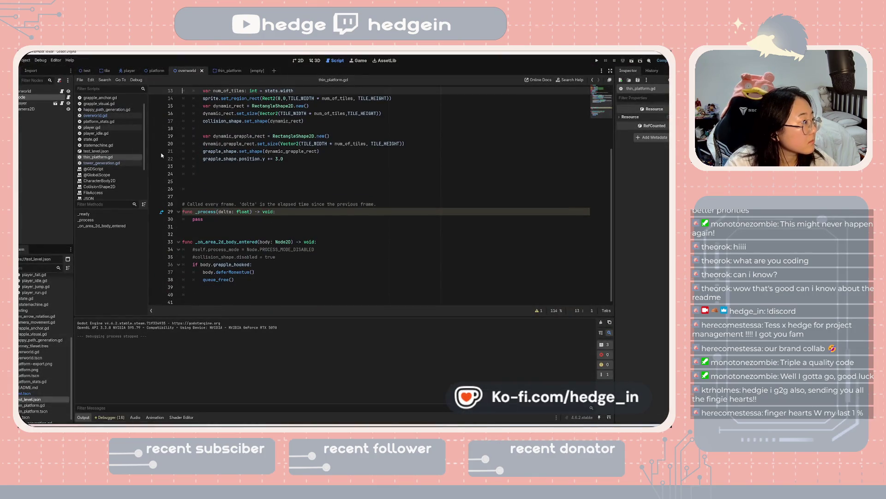
Set the player's spawn x on line 101 of tower_generation.gd to X_START and test-run the game
left_click(133, 162)
left_click(366, 287)
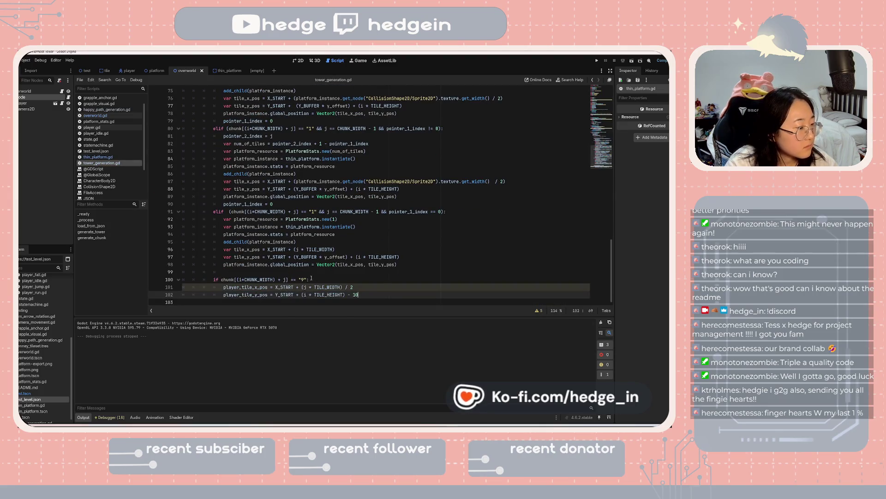
left_click(357, 286)
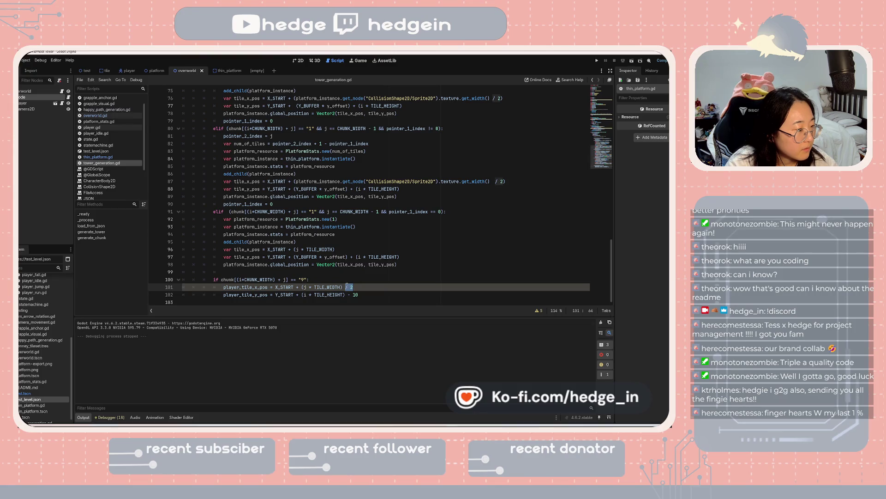
key("BackSpace")
key("BackSpace")
key("BackSpace")
key("BackSpace")
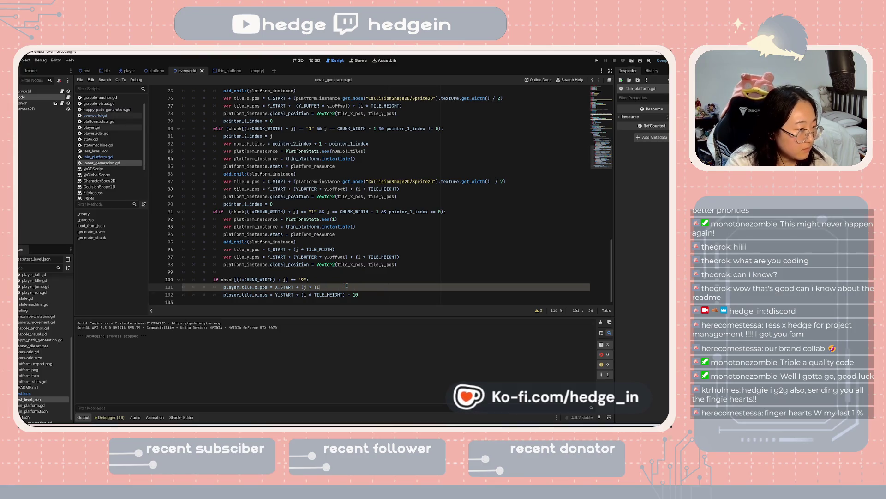
key("ctrl+a")
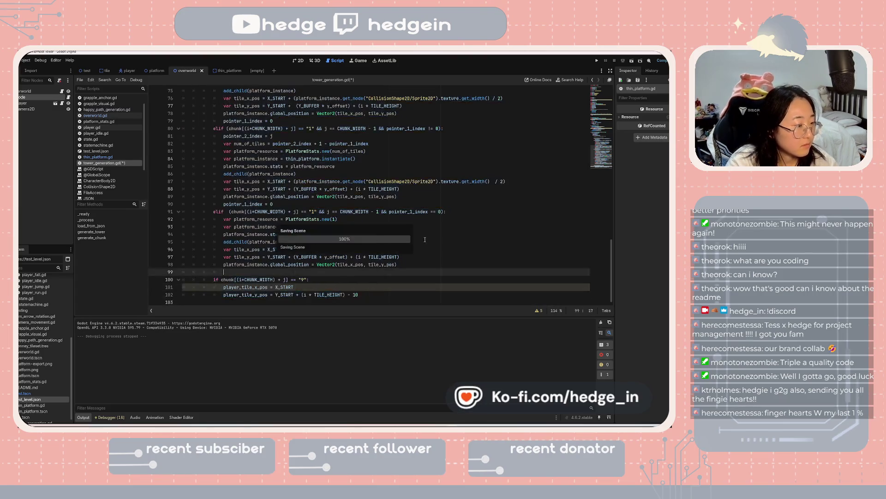
left_click(398, 113)
left_click(631, 61)
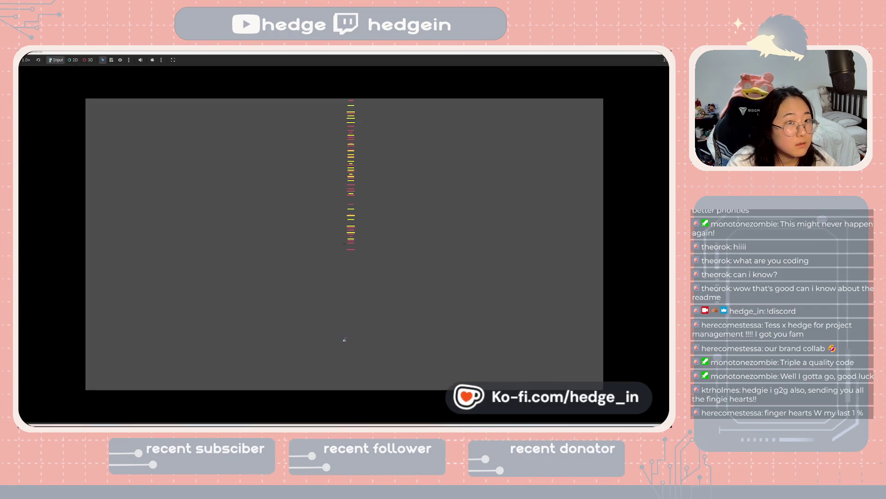
key("F8")
Change line 102's spawn height offset to '- 30', then select the Camera2D node
left_click(330, 287)
left_click(358, 295)
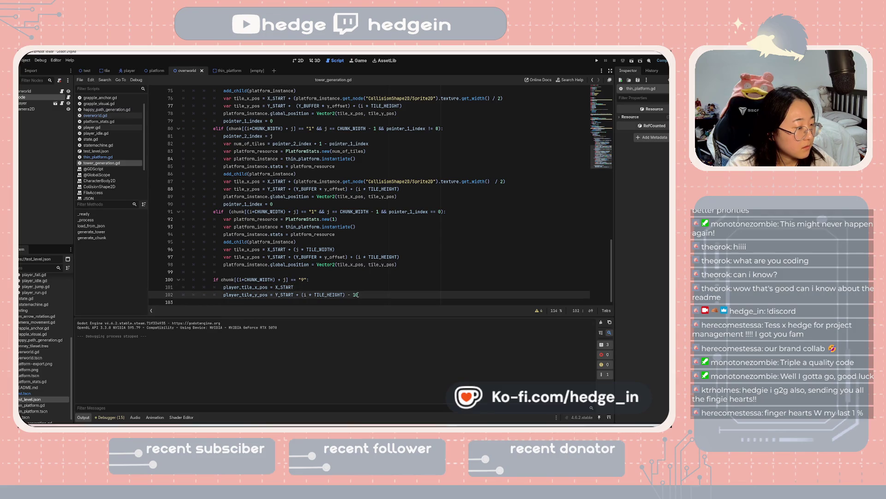
key("BackSpace")
key("BackSpace")
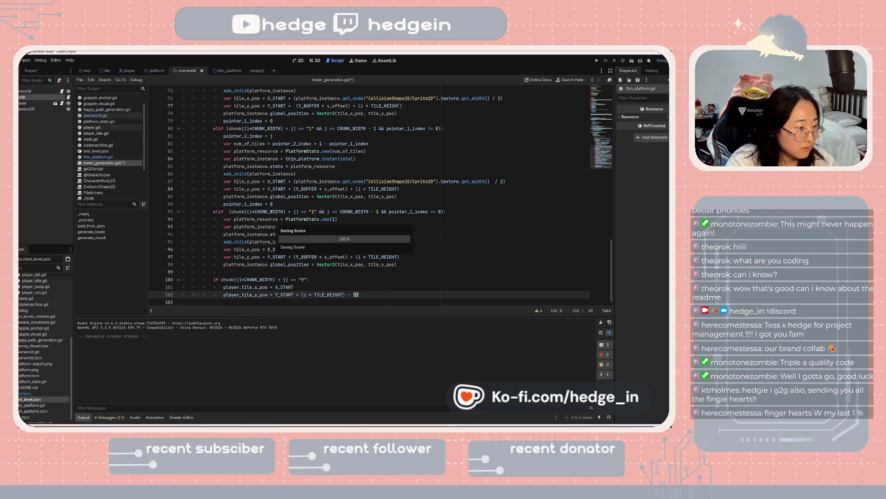
key("Up")
key("Up")
key("Up")
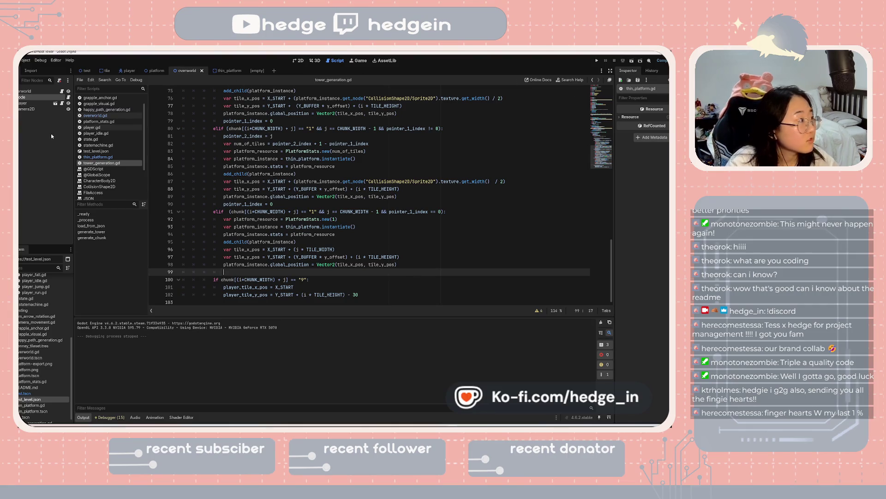
left_click(44, 109)
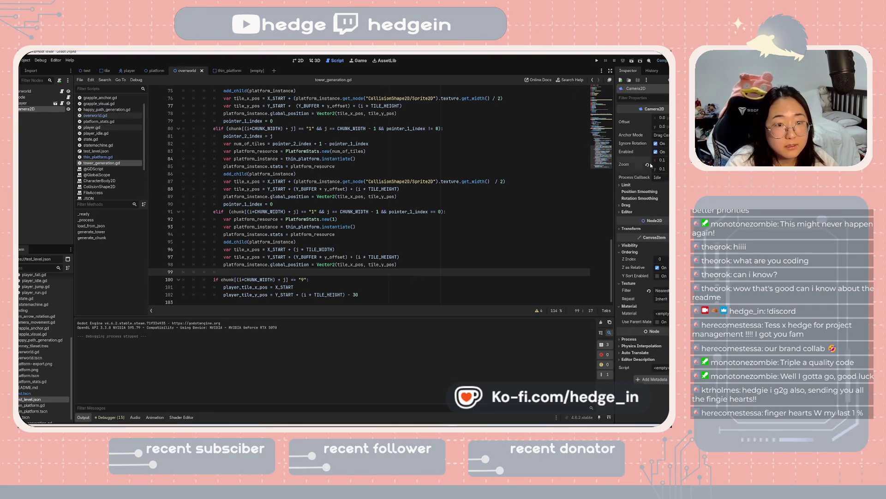
Run the game, grapple up several tower platforms, then stop the game with F8
left_click(324, 144)
key("F5")
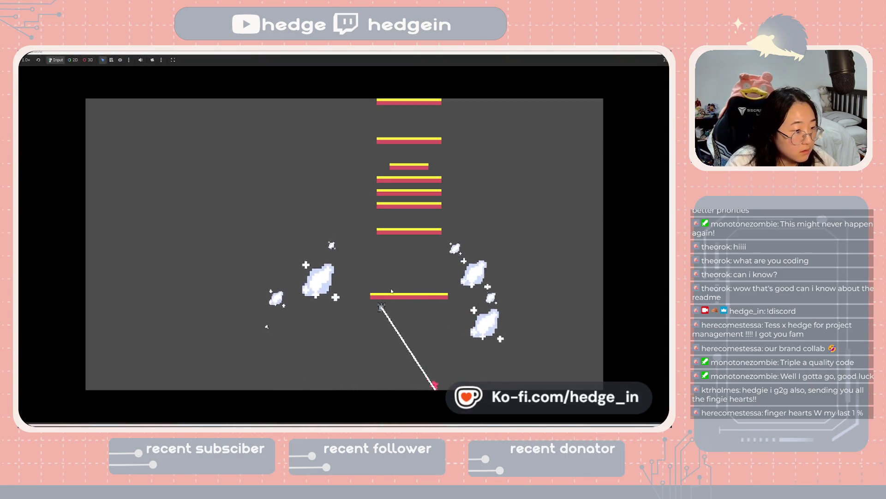
left_click(420, 208)
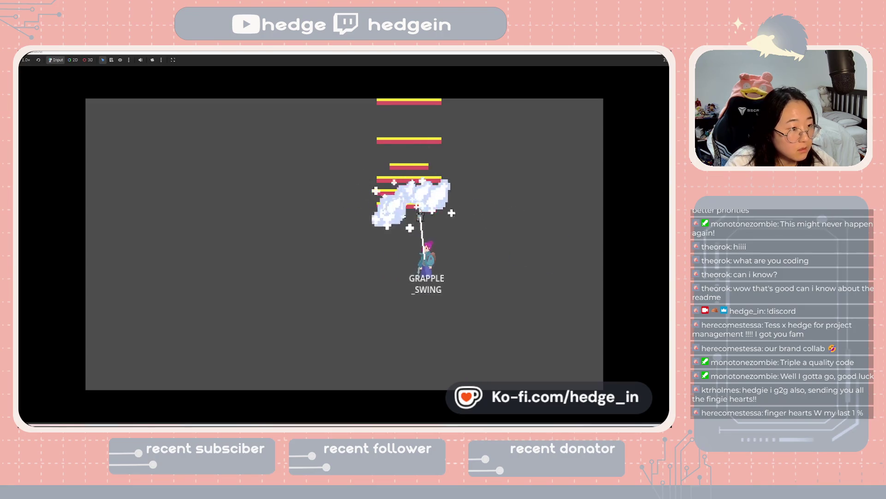
left_click(416, 150)
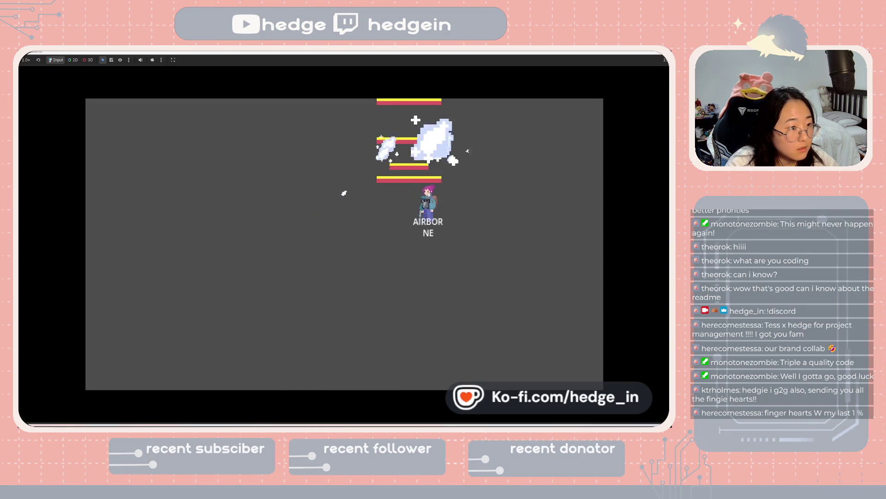
left_click(423, 149)
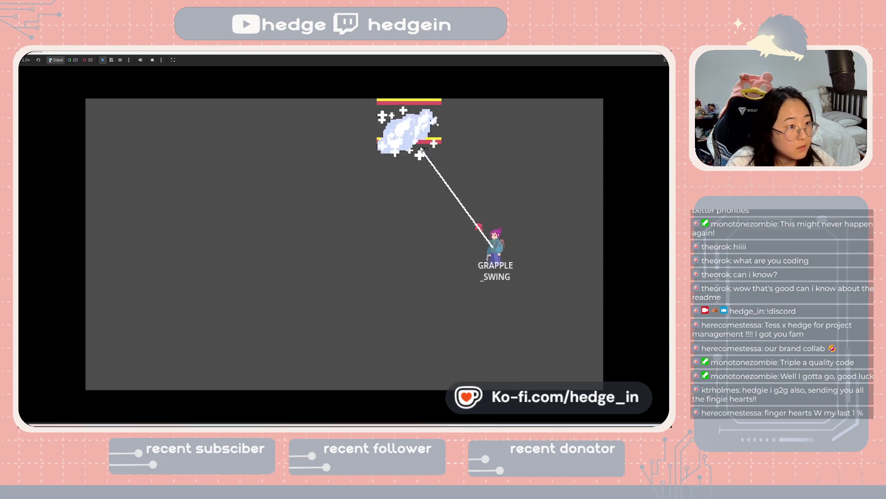
left_click(423, 150)
left_click(421, 143)
left_click(415, 113)
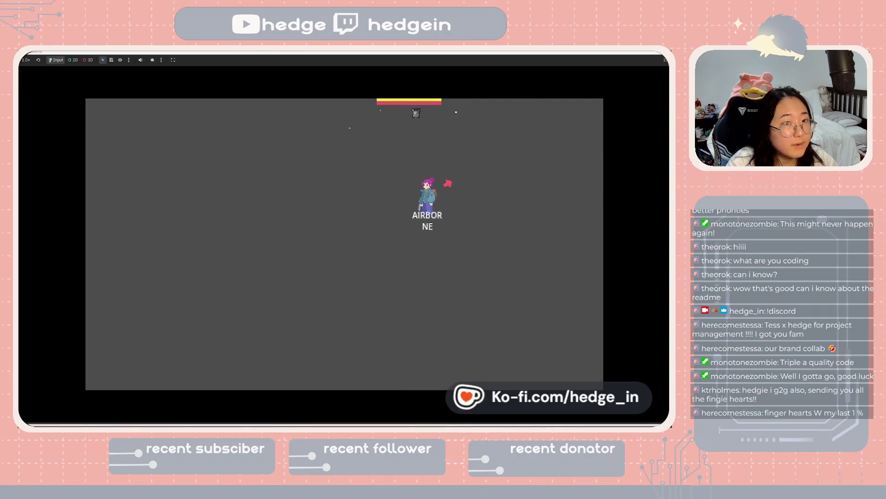
key("F8")
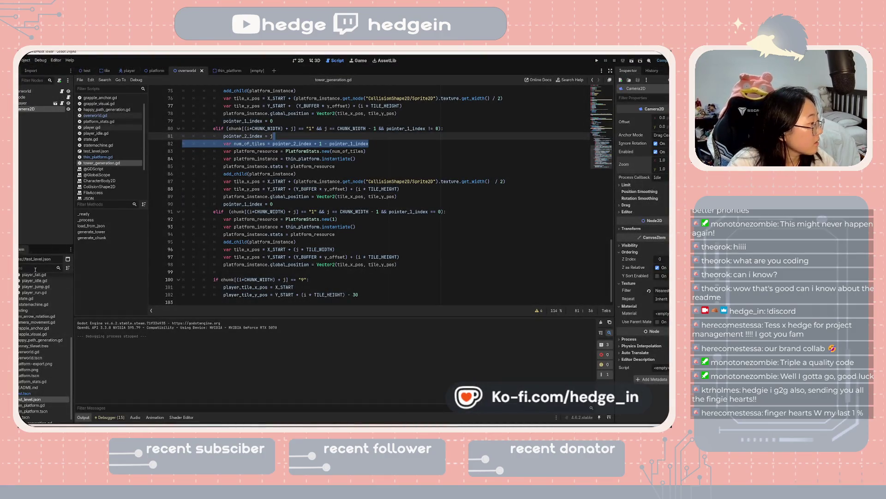
Attach camera_movement.gd to the Camera2D node and launch the game
scroll(44, 322, "up", 5)
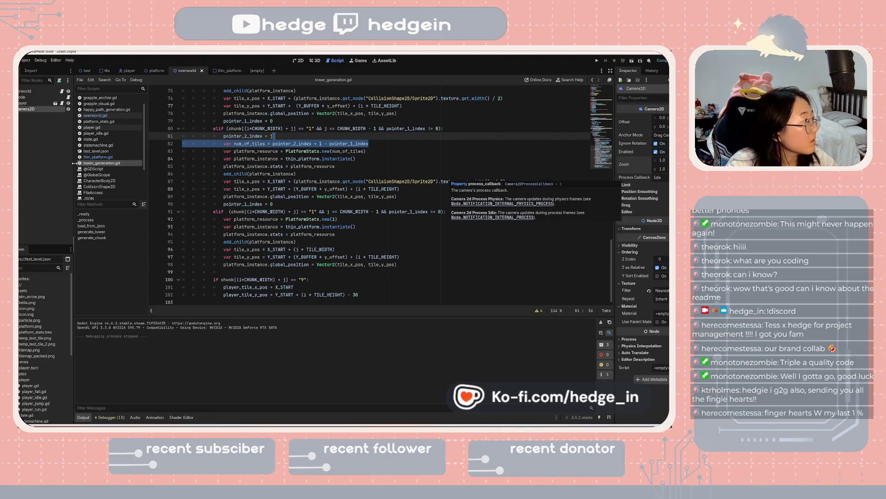
scroll(46, 390, "down", 5)
scroll(38, 413, "down", 1)
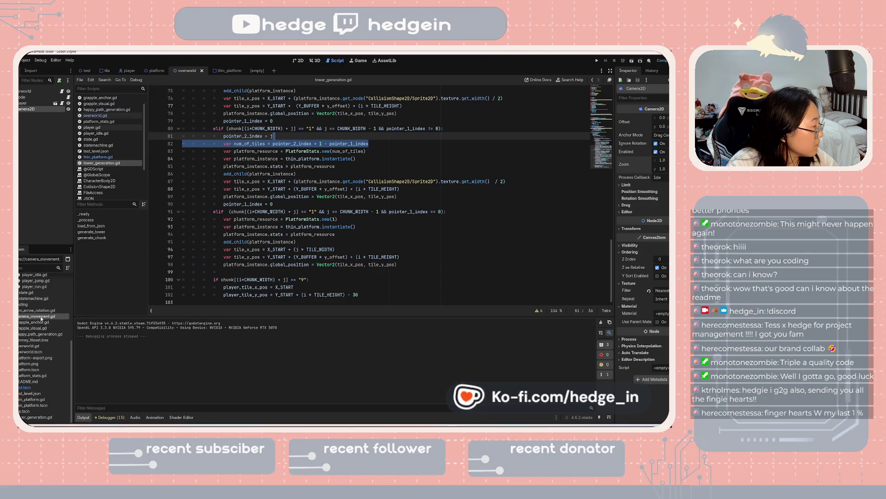
mouse_move(38, 318)
left_mouse_down()
mouse_move(35, 126)
mouse_move(57, 109)
left_mouse_up()
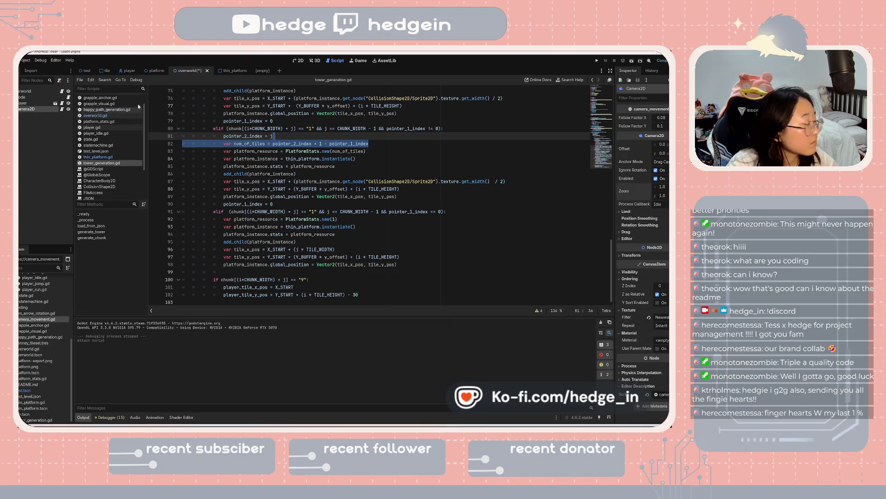
left_click(641, 61)
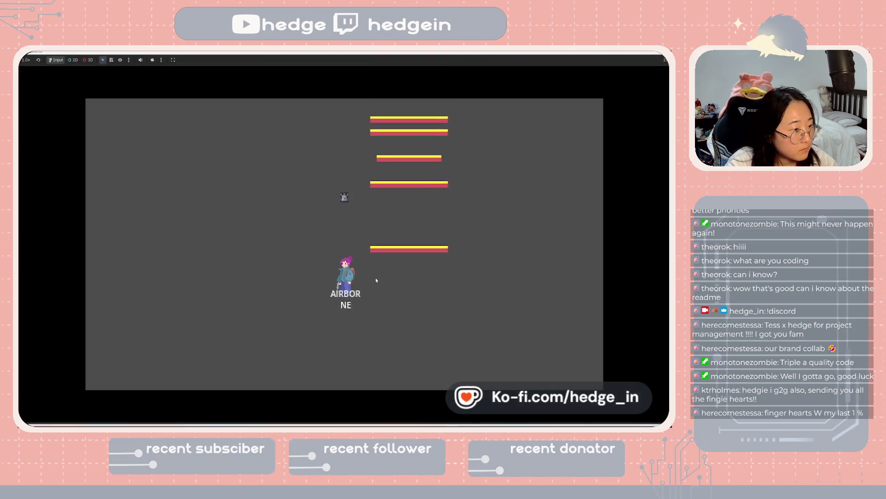
Climb the tower by grappling from platform to platform as the camera follows, then stop the game
left_click(394, 182)
left_click(344, 178)
left_click(346, 176)
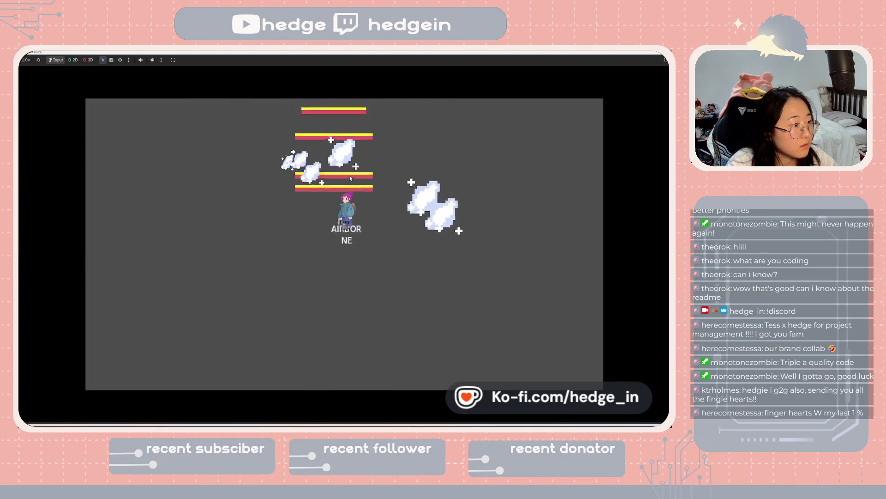
left_click(353, 198)
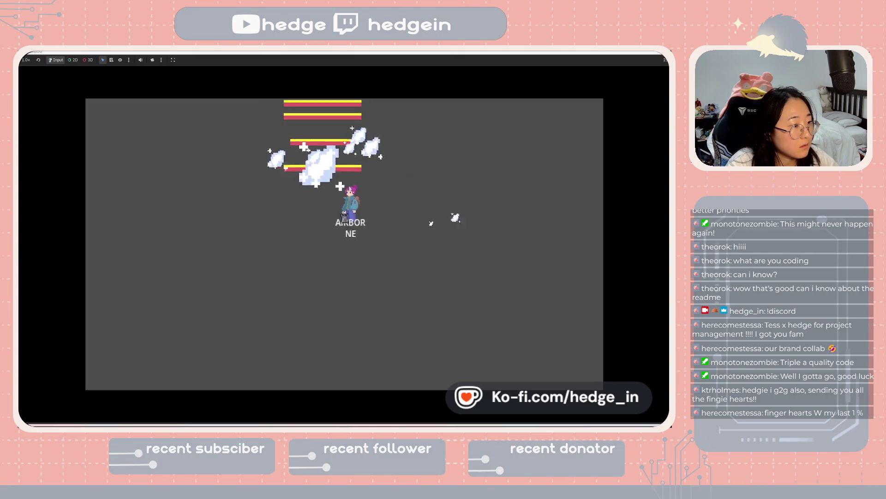
left_click(343, 185)
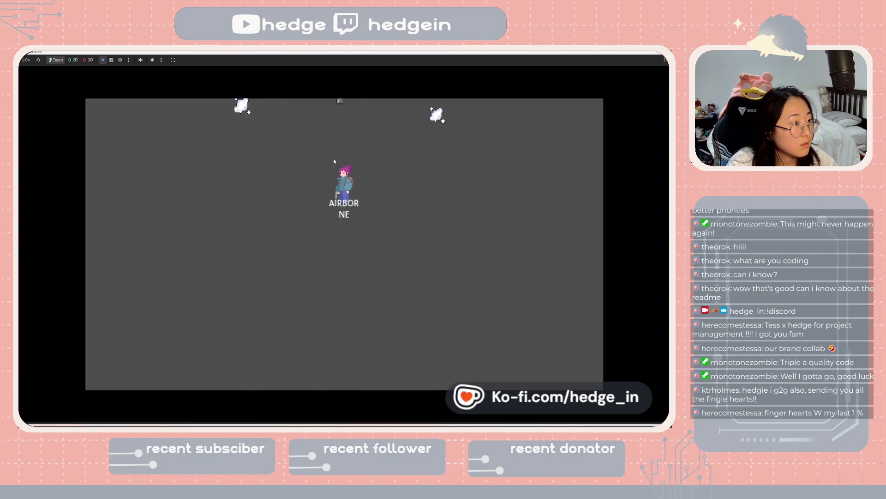
left_click(346, 182)
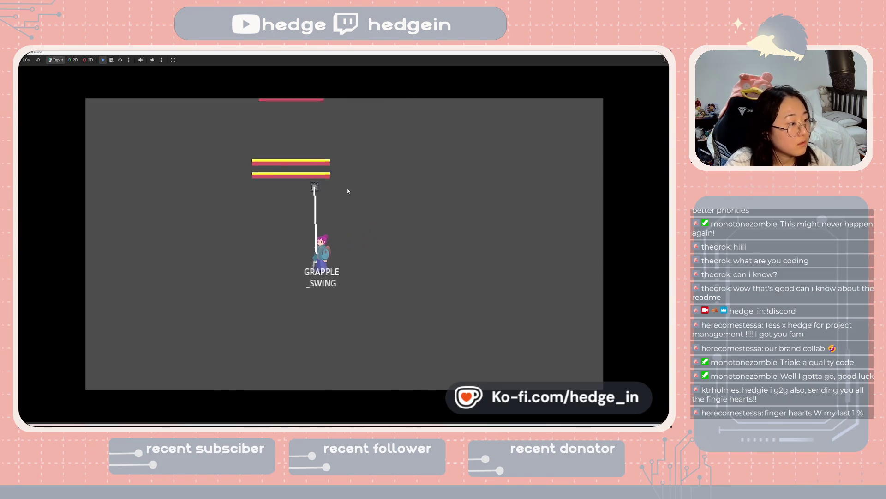
left_click(307, 154)
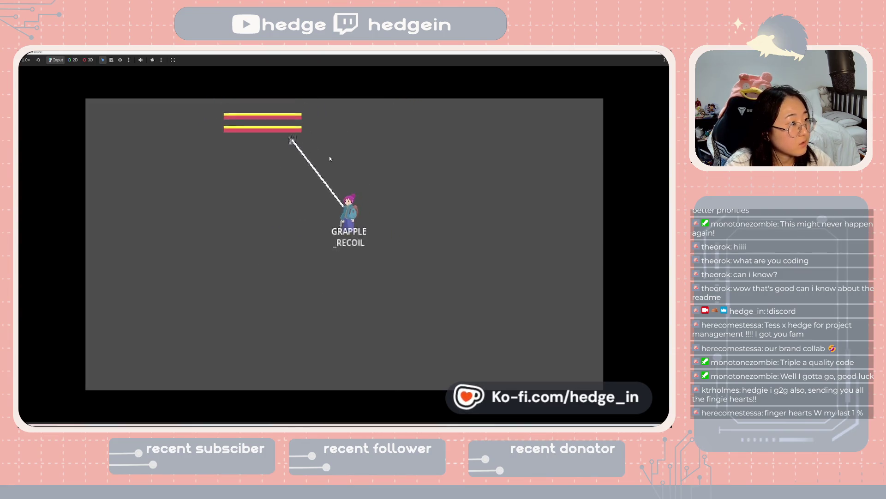
left_click(335, 85)
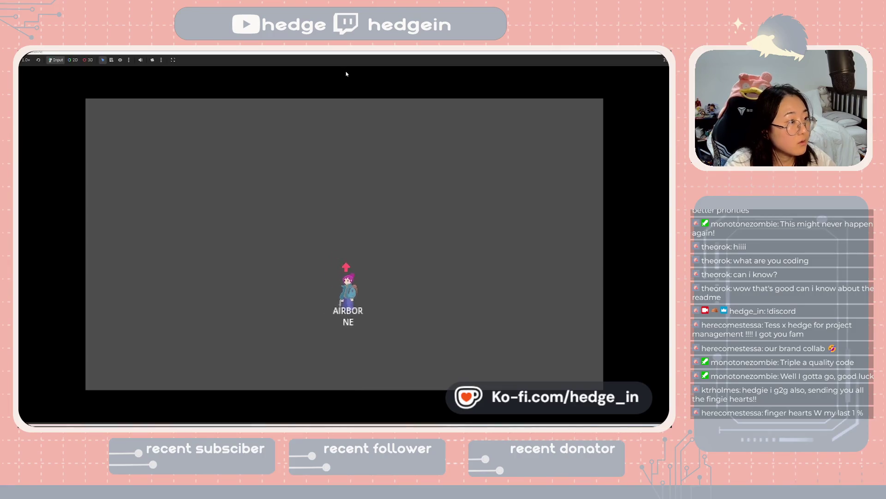
key("F8")
Check the platform code on lines 92, 98 and 91, then rerun and briefly grapple-test again
left_click(436, 221)
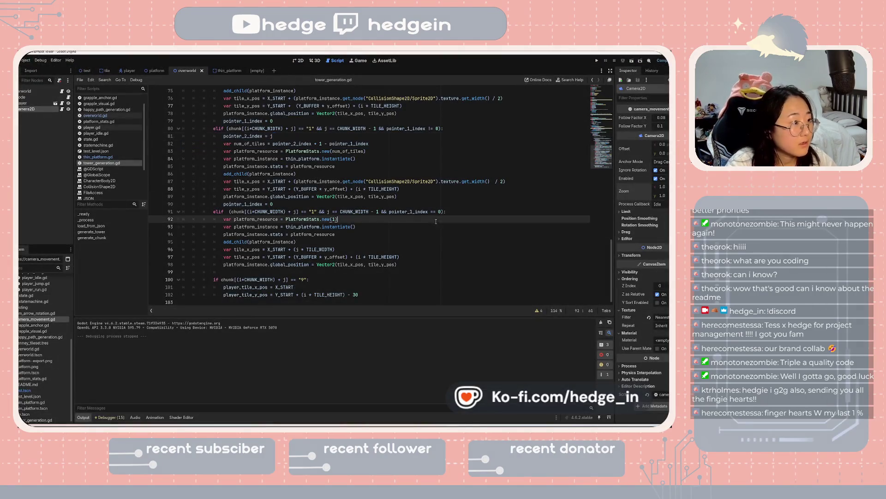
left_click(436, 282)
left_click(435, 264)
left_click(495, 211)
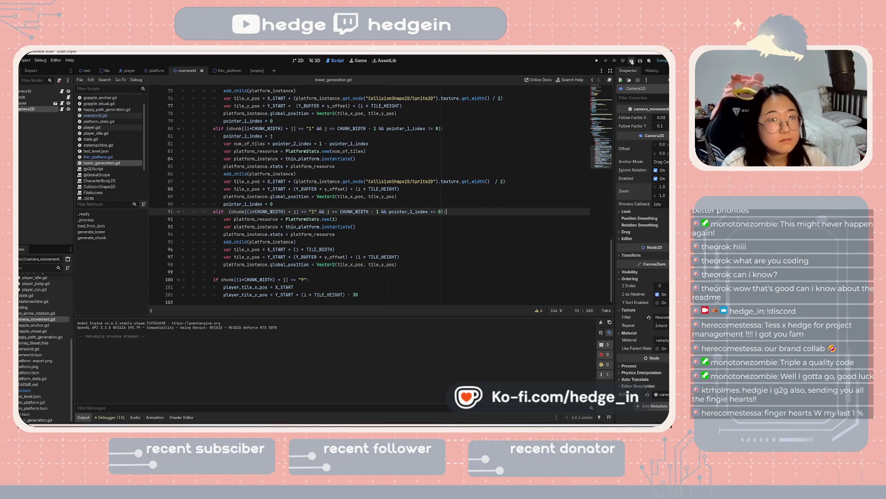
left_click(632, 62)
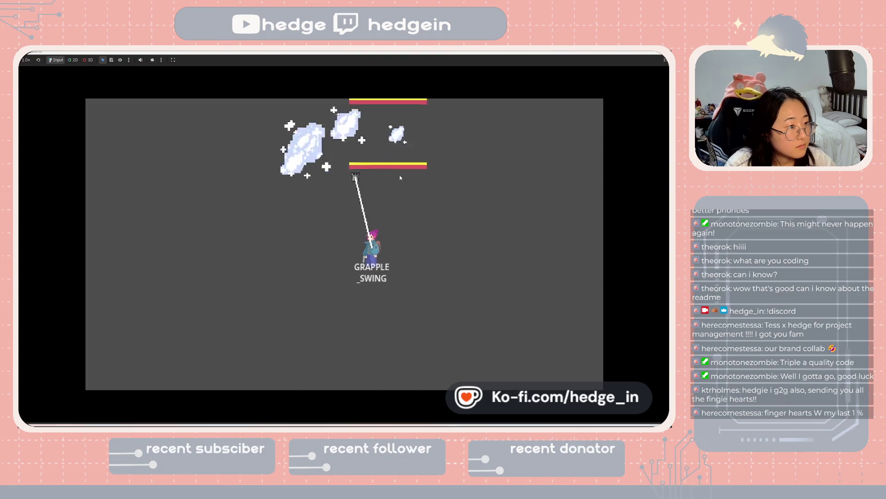
left_click(391, 154)
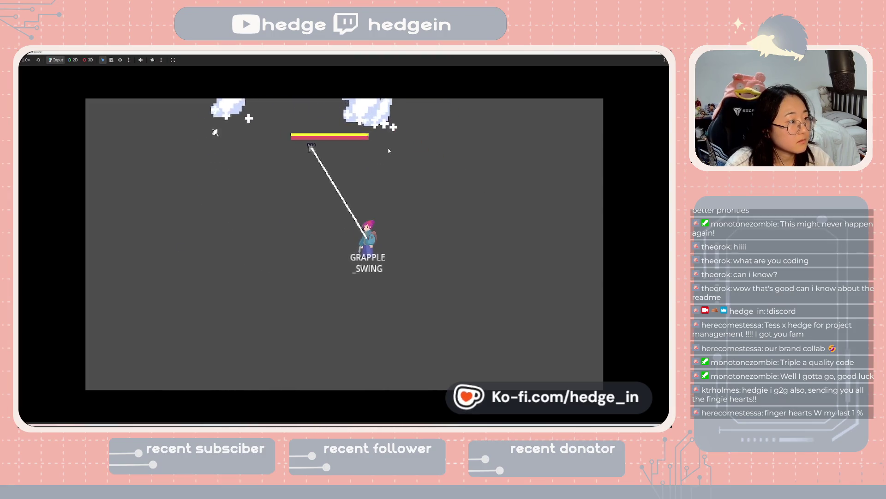
left_click(412, 164)
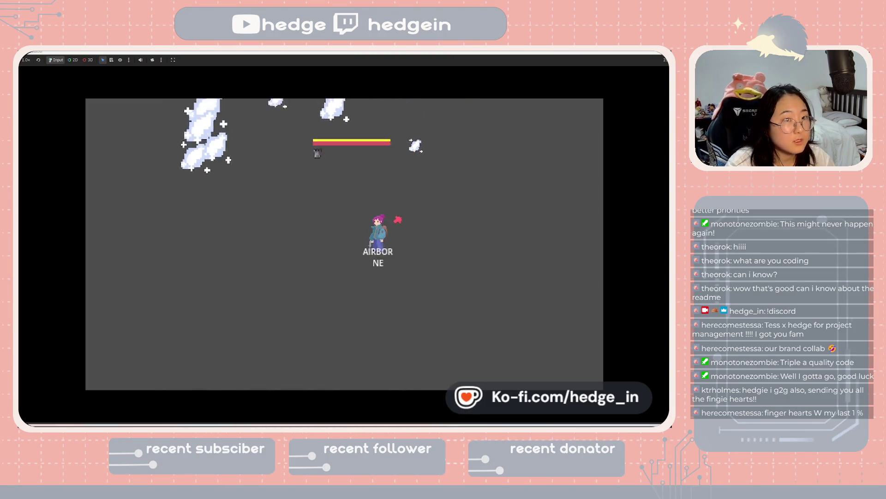
key("F8")
key("alt+Tab")
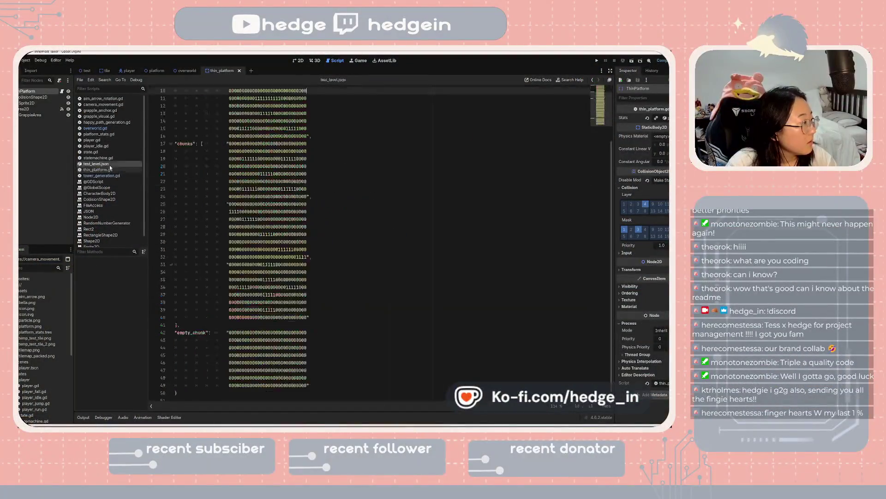
Select the row of 1s on line 8 of test_level.json, then return to overworld.gd
scroll(309, 186, "up", 3)
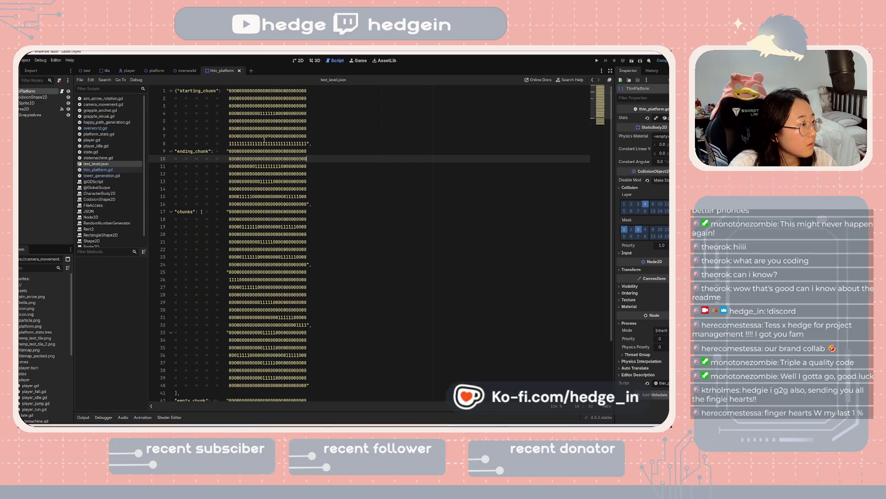
left_click_drag(230, 143, 292, 143)
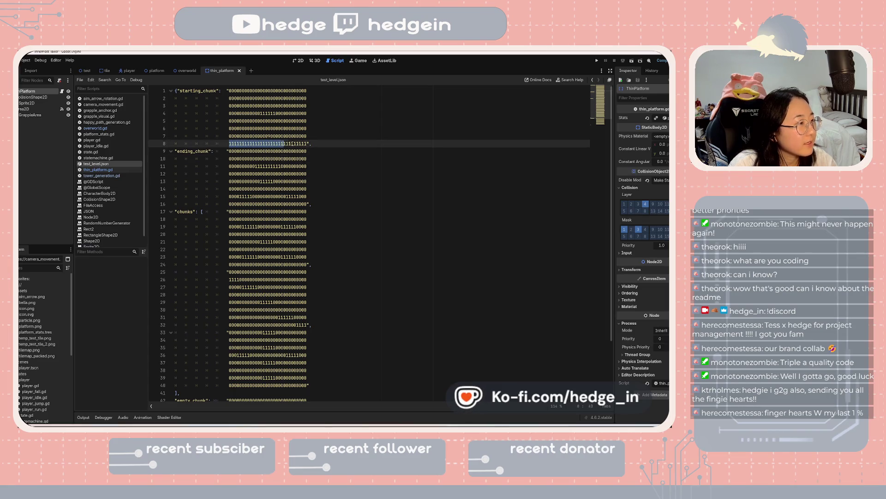
left_click(157, 71)
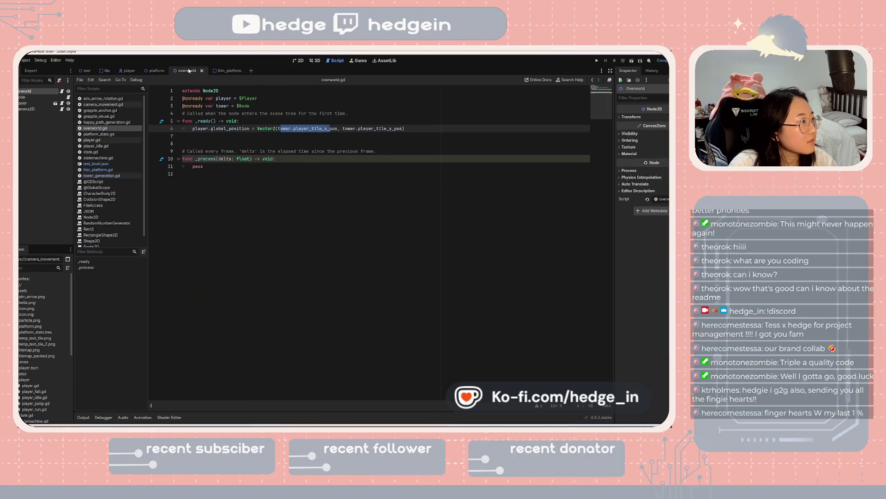
left_click(227, 70)
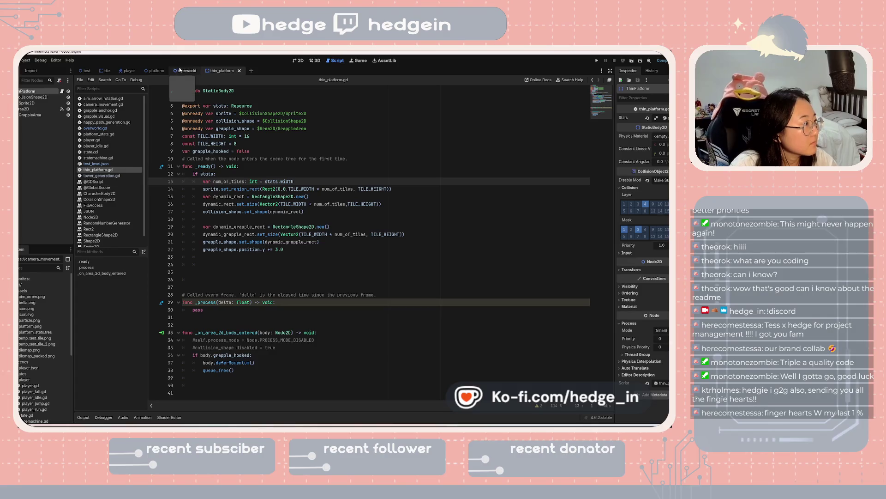
left_click(156, 72)
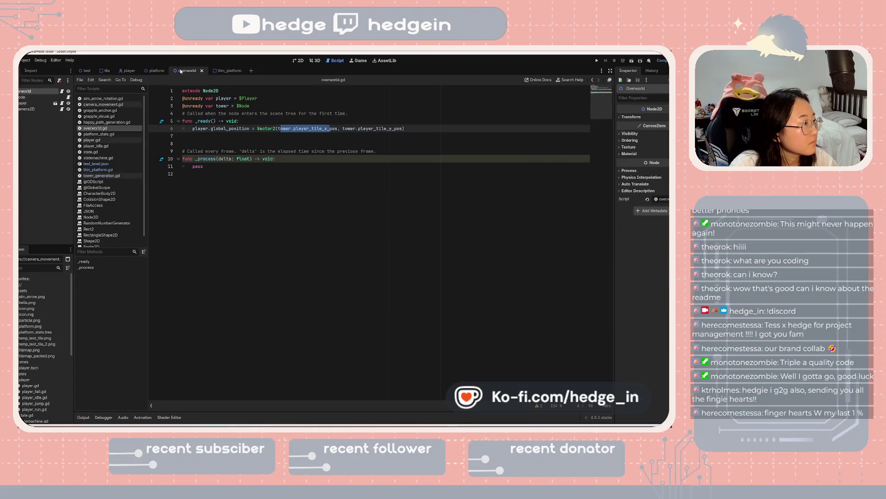
left_click(217, 72)
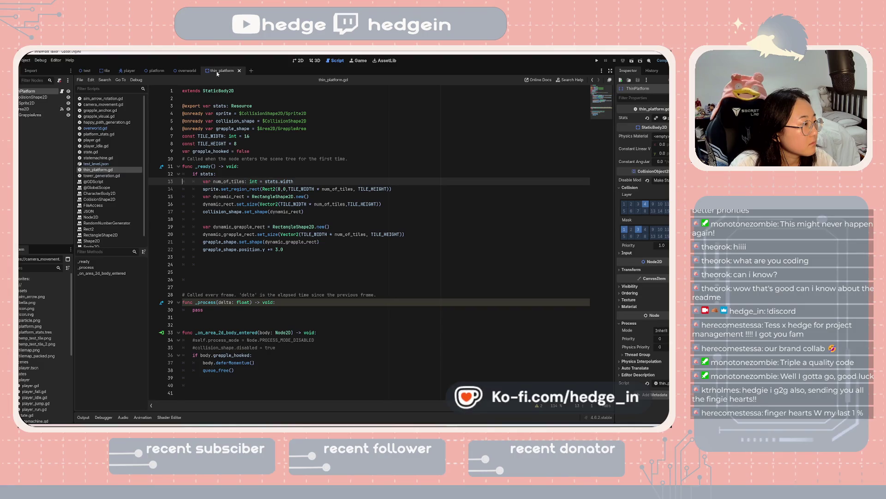
left_click(156, 71)
left_click(128, 71)
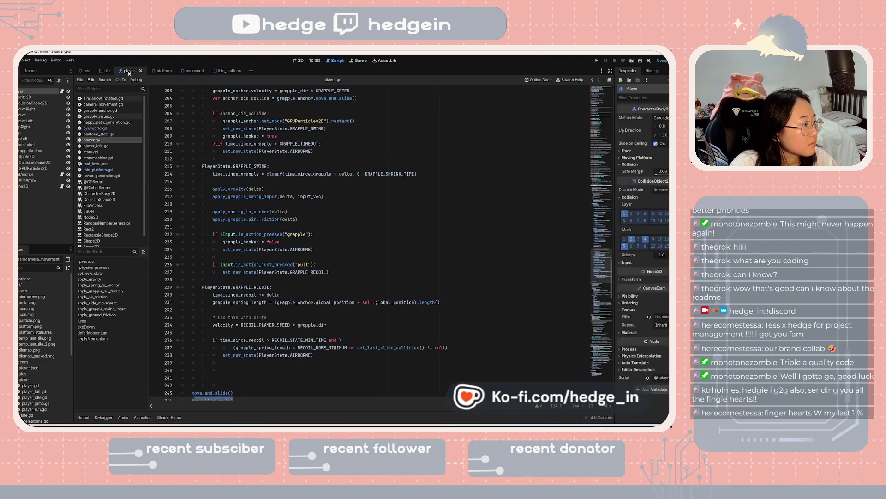
scroll(195, 136, "down", 15)
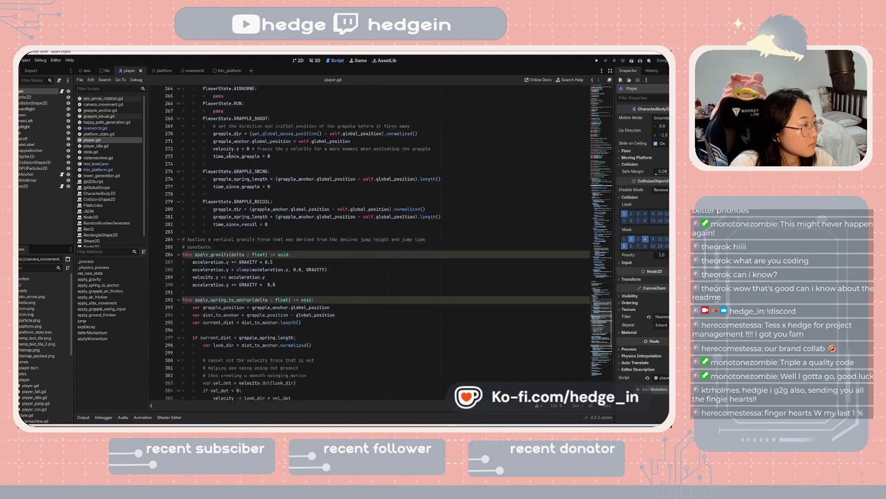
scroll(231, 156, "down", 5)
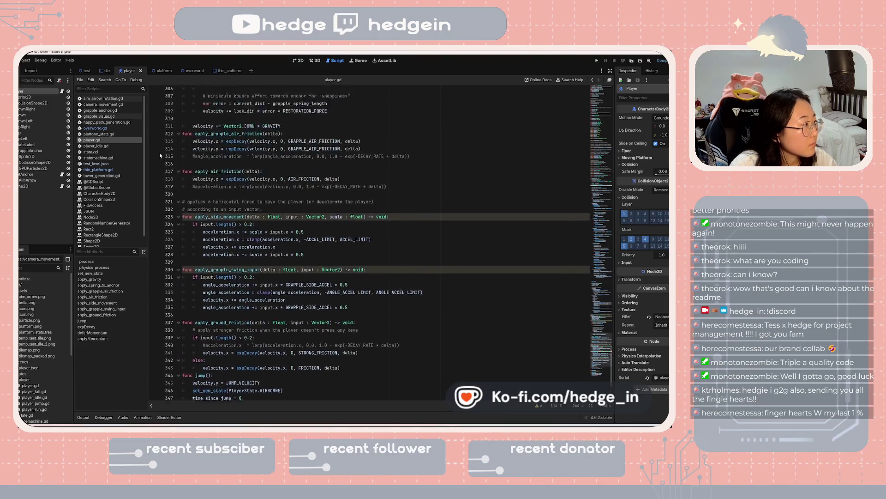
left_click(102, 176)
scroll(304, 240, "down", 2)
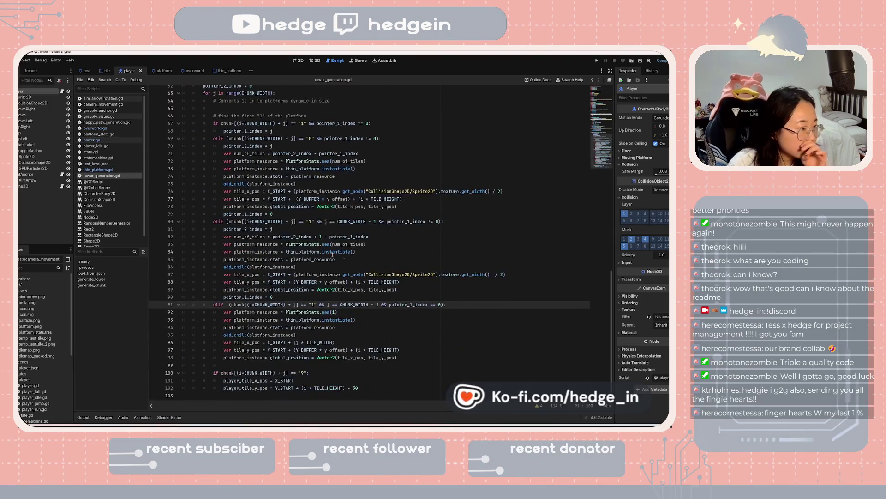
left_click(370, 342)
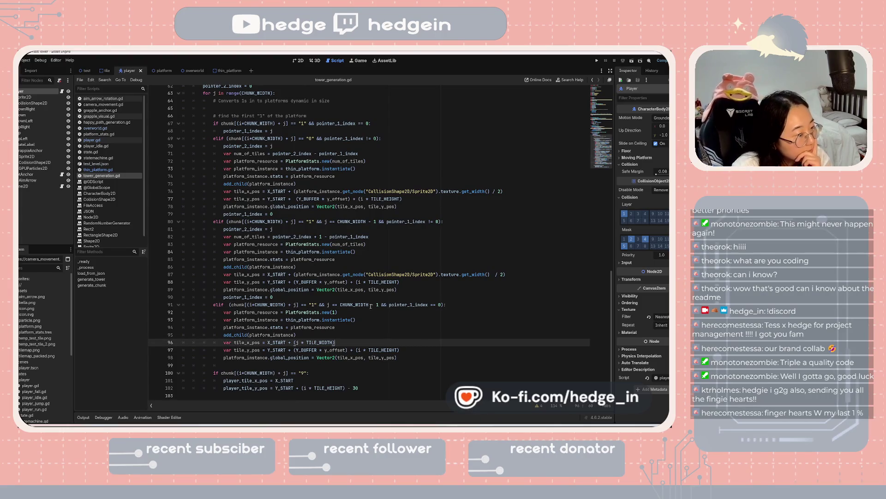
scroll(360, 297, "down", 10)
scroll(350, 289, "up", 10)
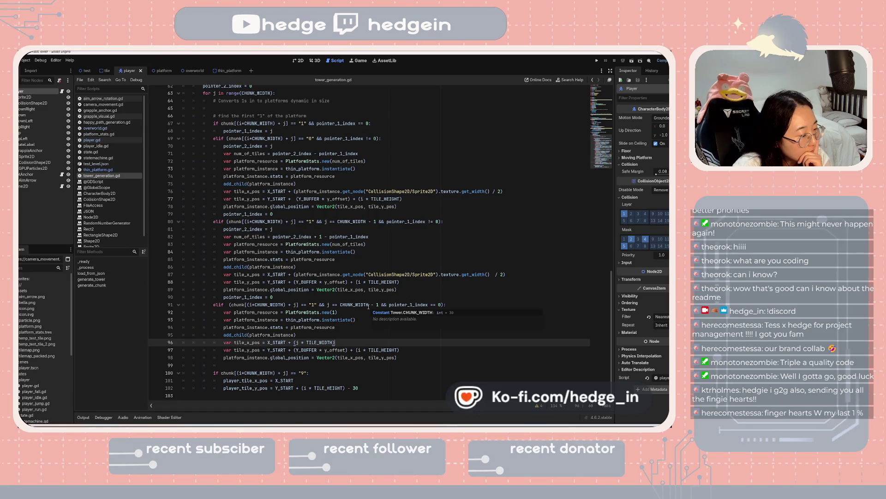
scroll(351, 314, "up", 14)
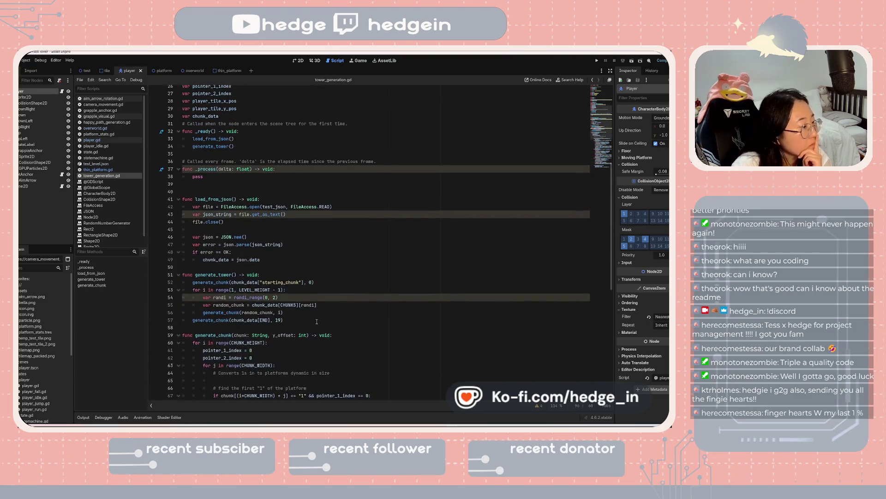
scroll(300, 238, "up", 4)
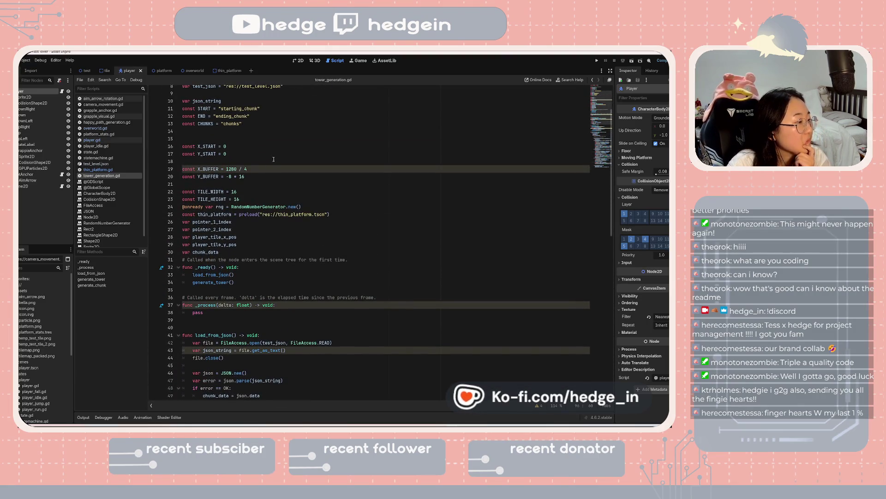
left_click(629, 61)
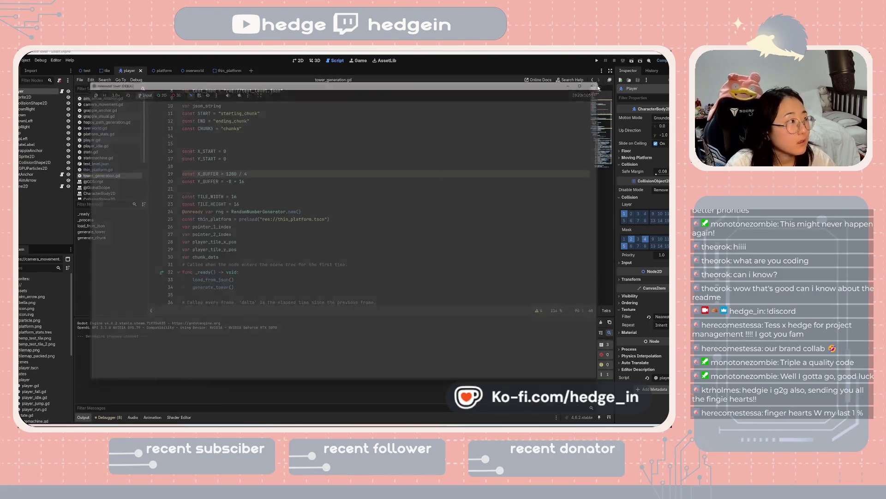
Run the overworld scene and grapple repeatedly up the tower until falling, then stop the game
left_click(598, 82)
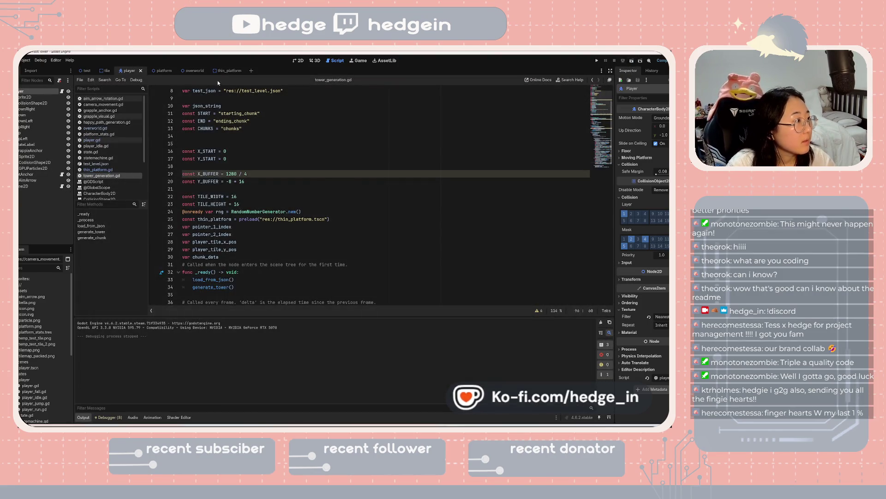
left_click(631, 61)
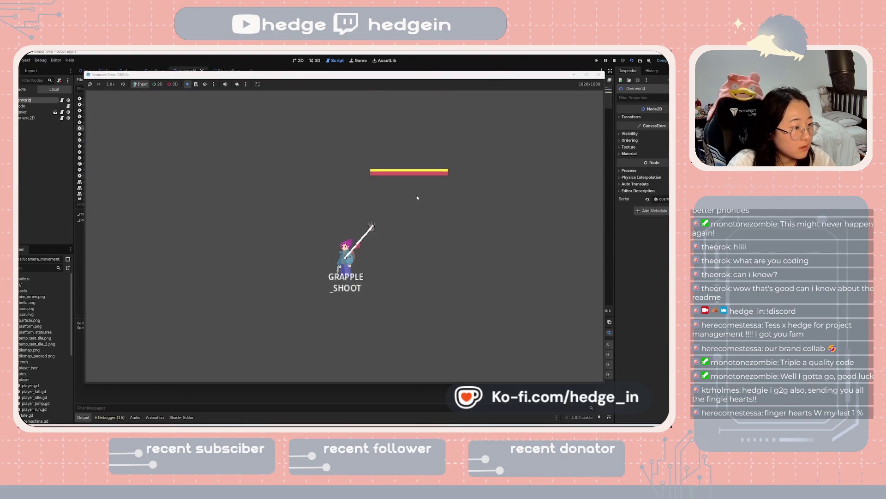
left_click(348, 181)
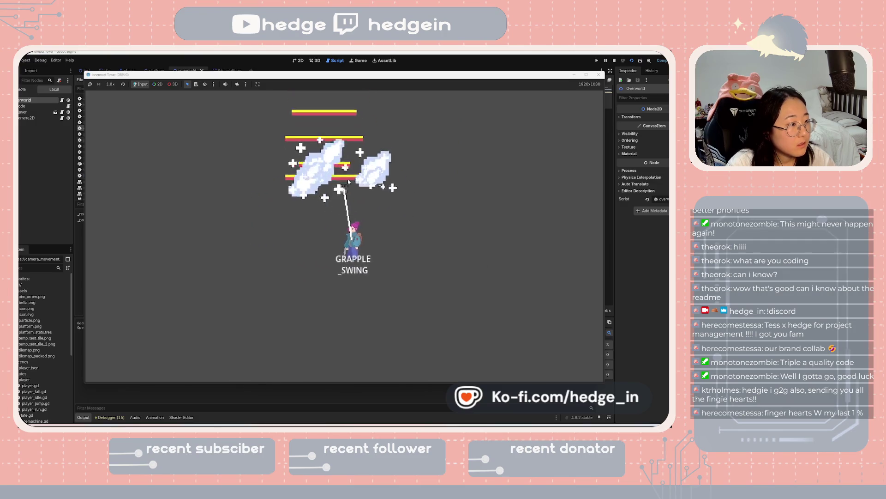
left_click(347, 179)
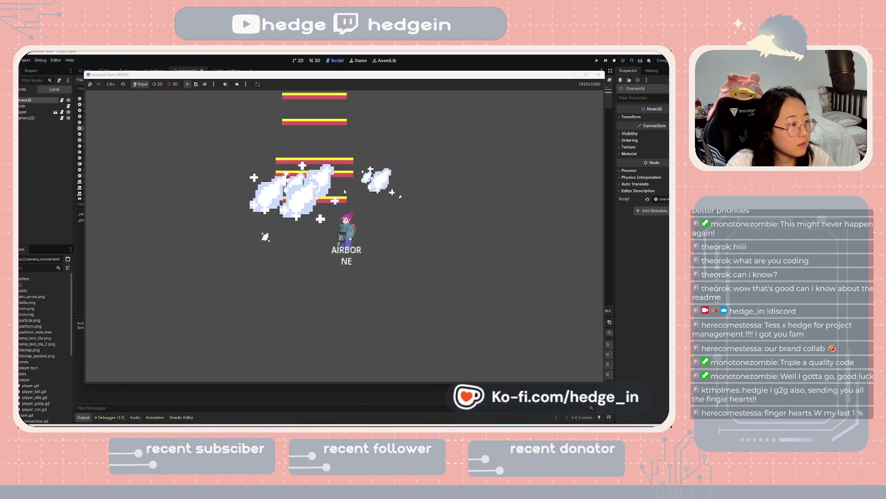
left_click(344, 178)
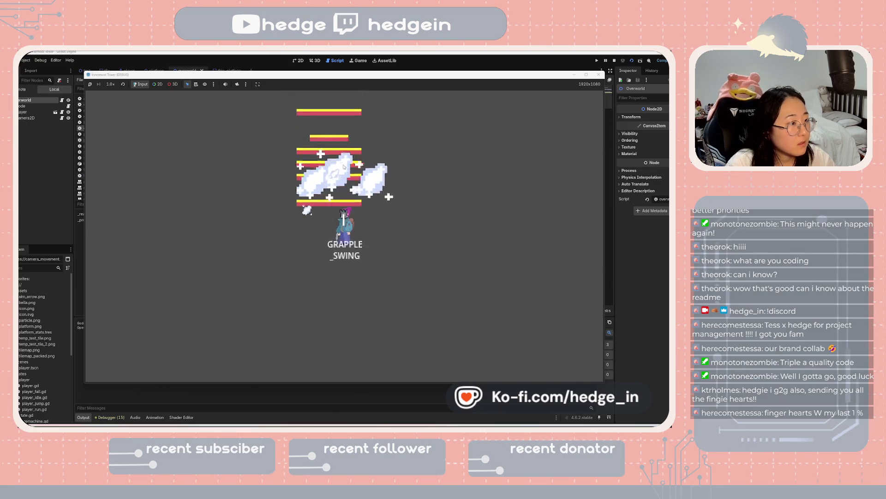
left_click(348, 181)
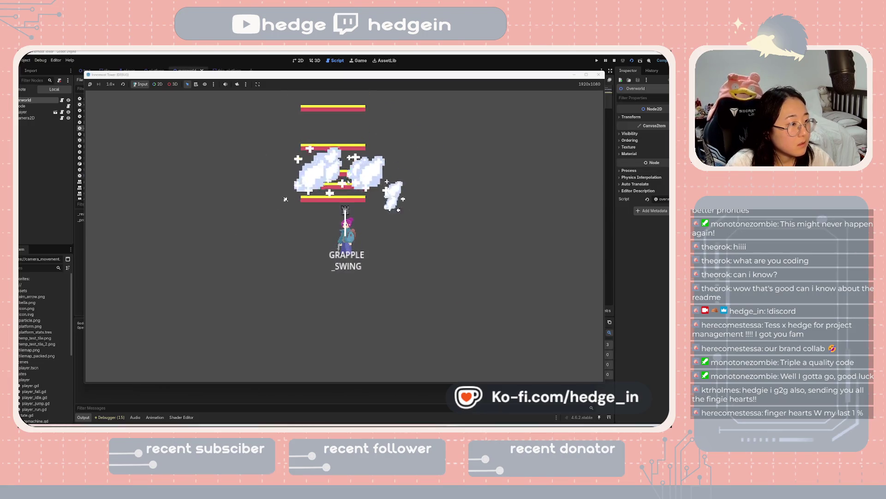
left_click(351, 181)
left_click(344, 171)
left_click(348, 175)
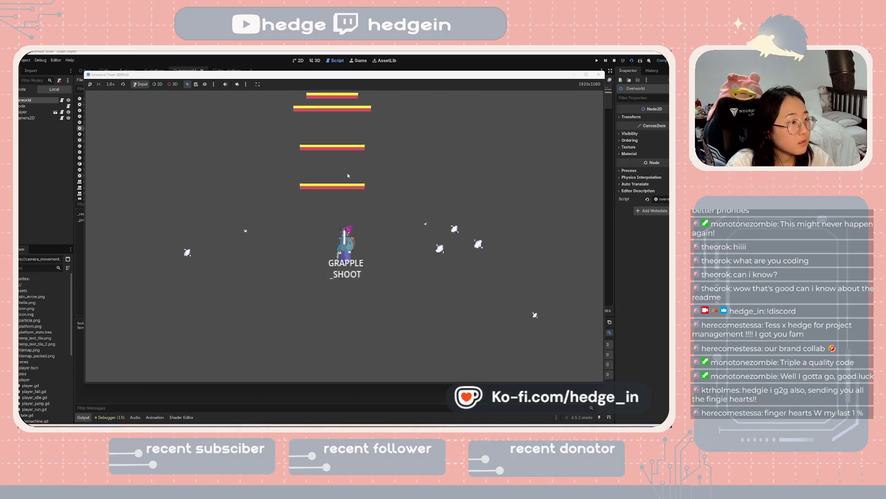
left_click(347, 174)
left_click(345, 173)
left_click(340, 169)
left_click(336, 167)
left_click(345, 175)
left_click(329, 178)
left_click(342, 170)
left_click(342, 170)
left_click(345, 180)
left_click(349, 195)
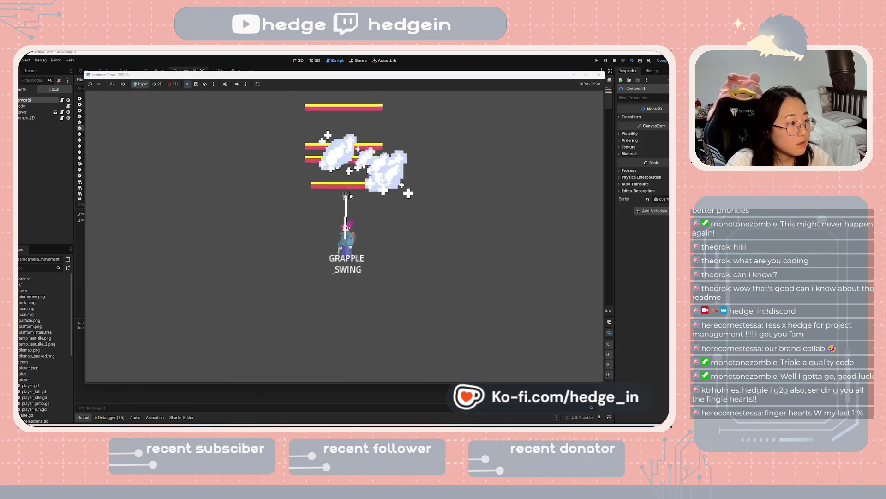
left_click(348, 189)
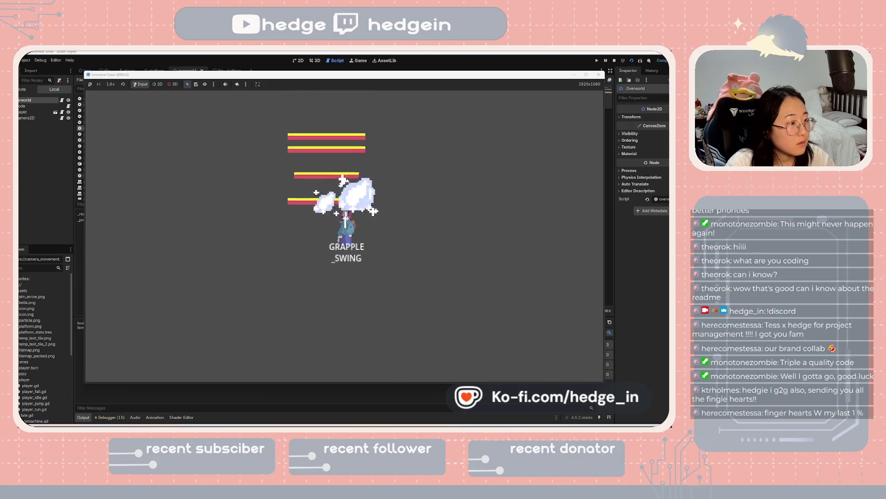
left_click(342, 181)
left_click(342, 183)
left_click(347, 187)
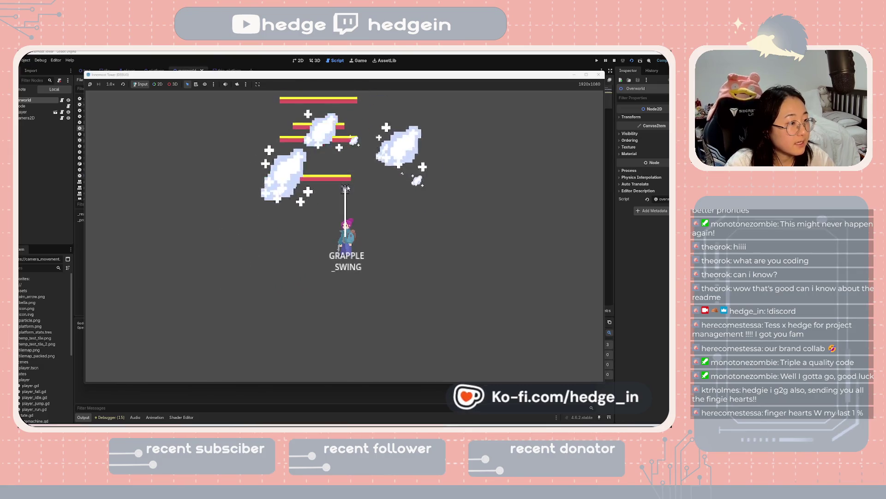
left_click(342, 187)
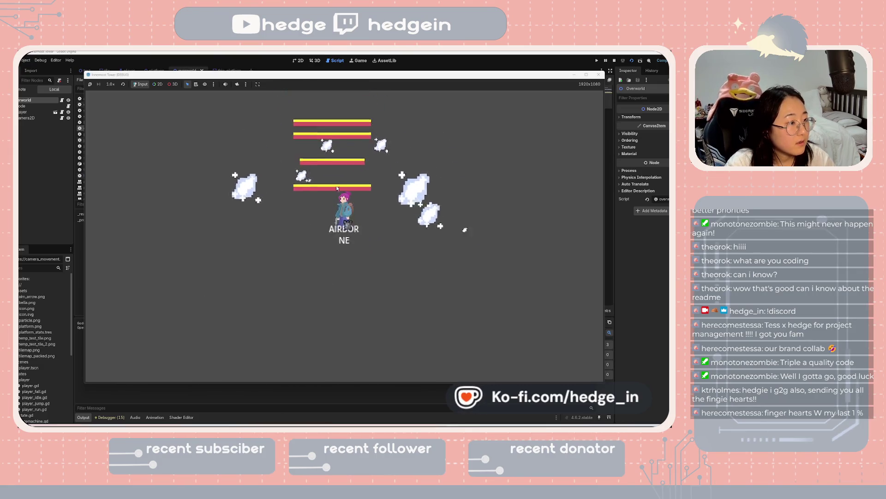
left_click(344, 180)
left_click(346, 177)
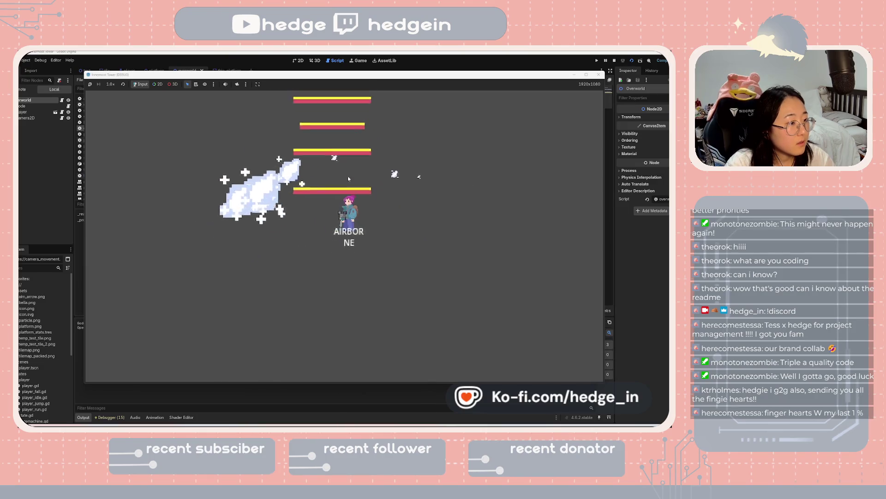
left_click(345, 156)
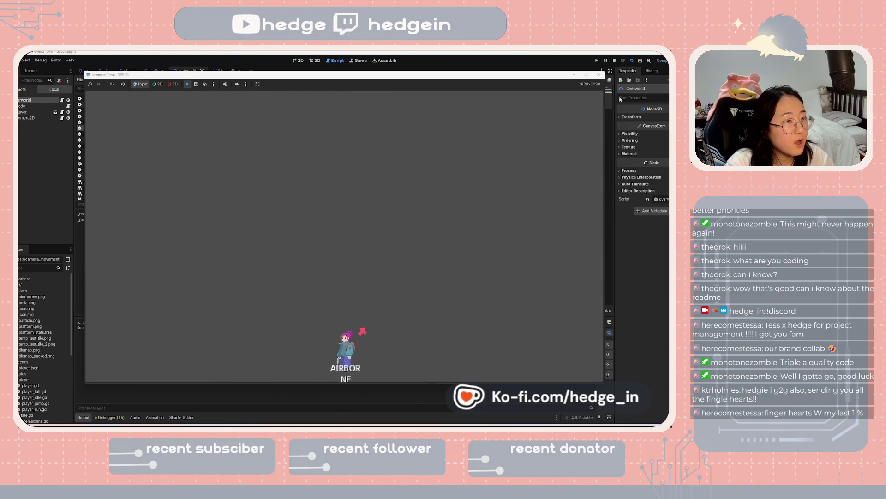
key("F8")
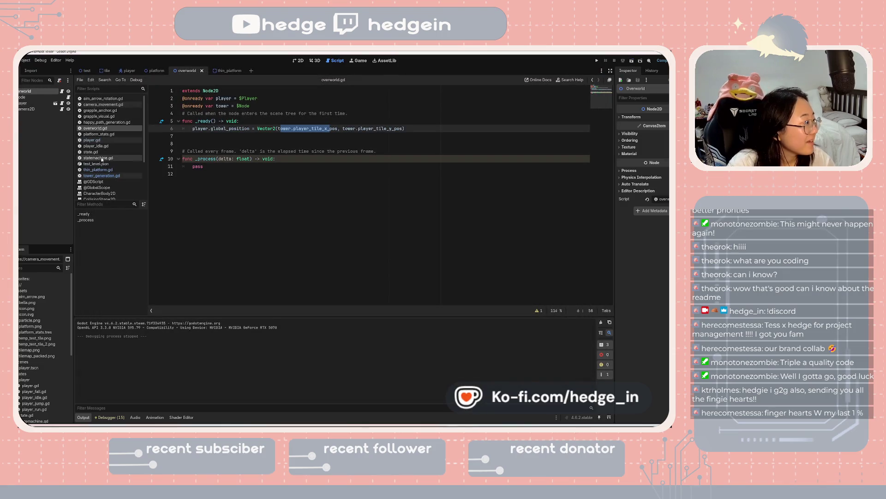
left_click(223, 70)
left_click(187, 70)
left_click(156, 70)
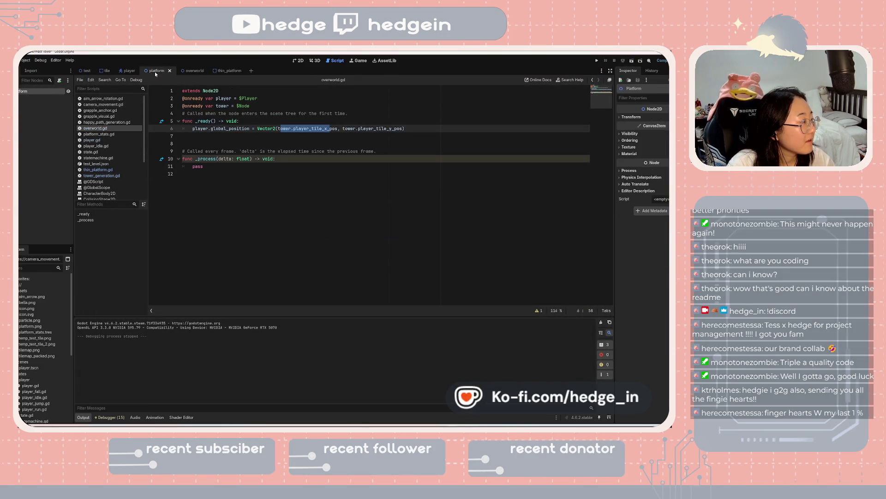
left_click(196, 71)
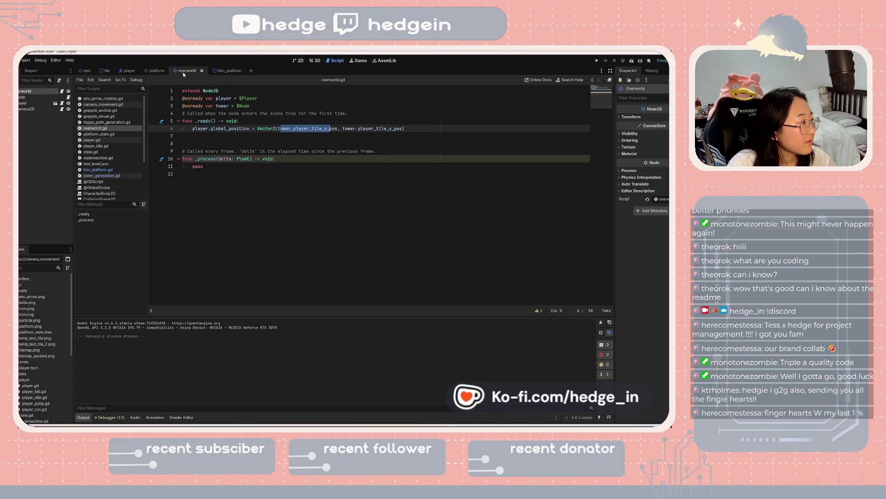
left_click(217, 71)
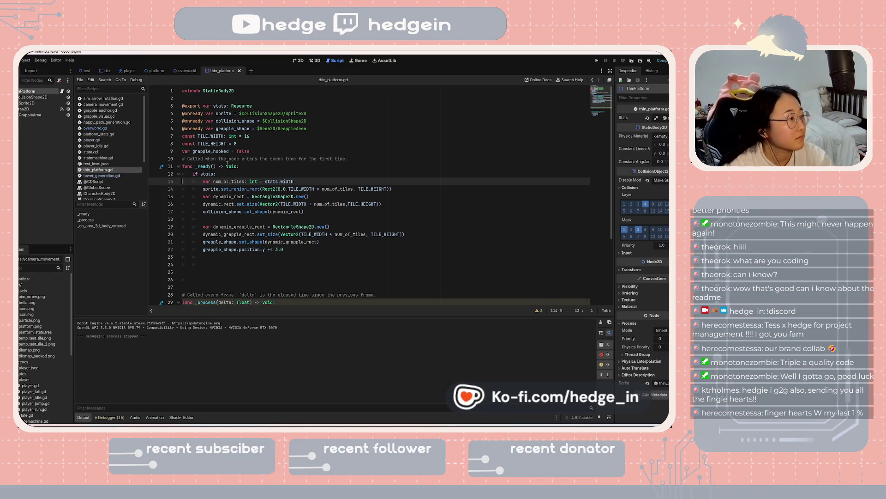
scroll(250, 214, "down", 4)
scroll(263, 221, "up", 4)
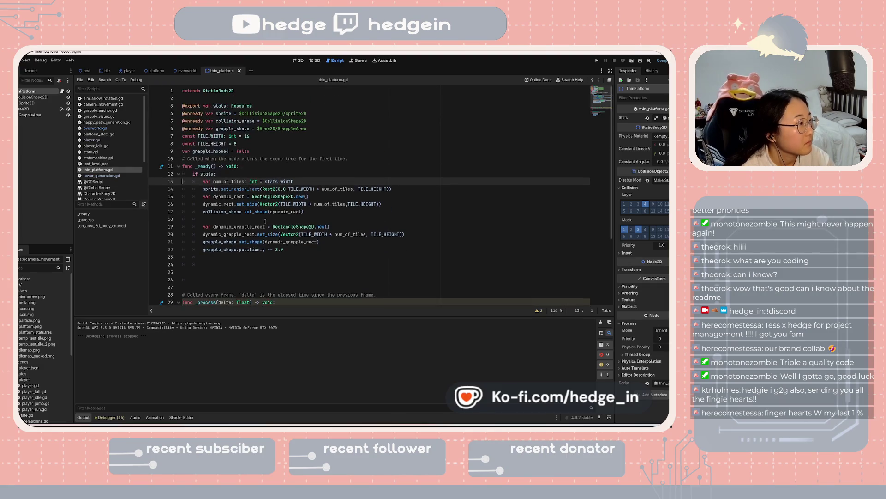
left_click(115, 129)
left_click(123, 151)
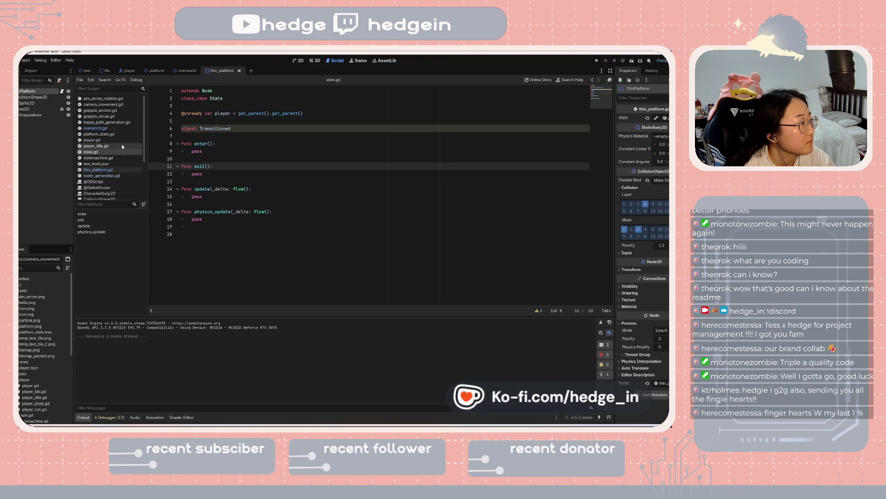
left_click(121, 164)
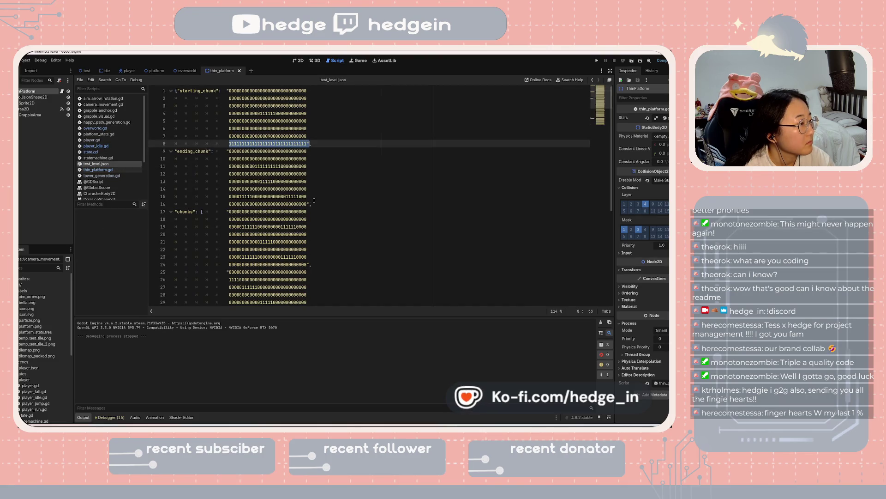
scroll(318, 216, "down", 7)
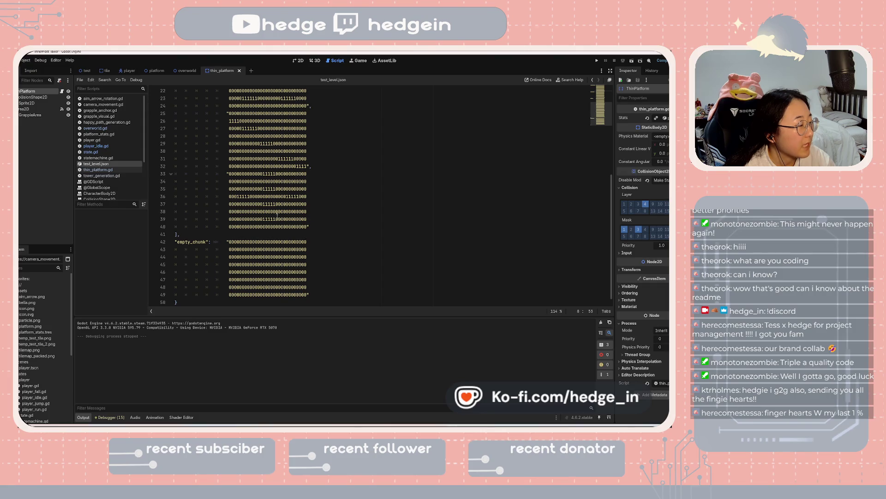
left_click(187, 71)
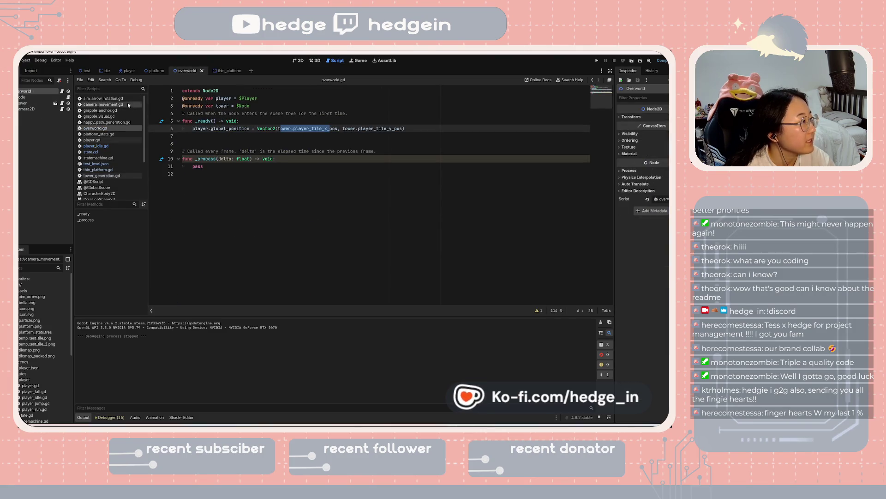
left_click(158, 70)
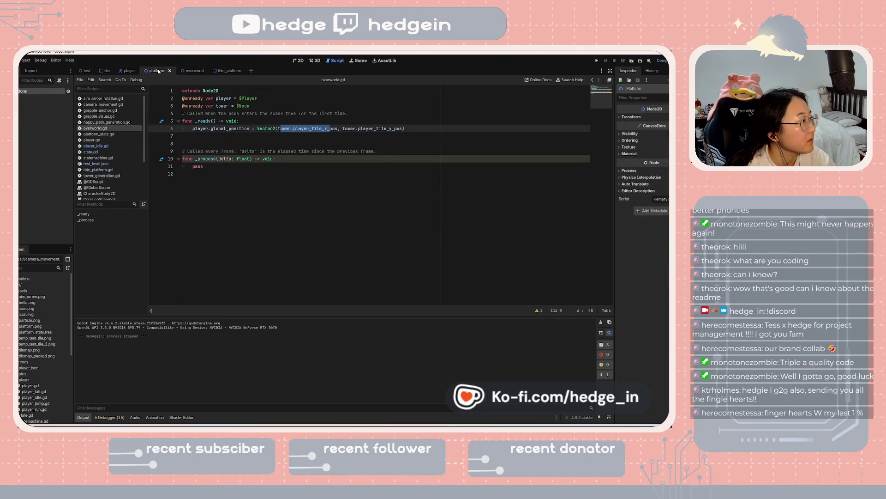
left_click(106, 164)
left_click(104, 169)
left_click(112, 175)
scroll(234, 192, "down", 10)
scroll(277, 208, "down", 6)
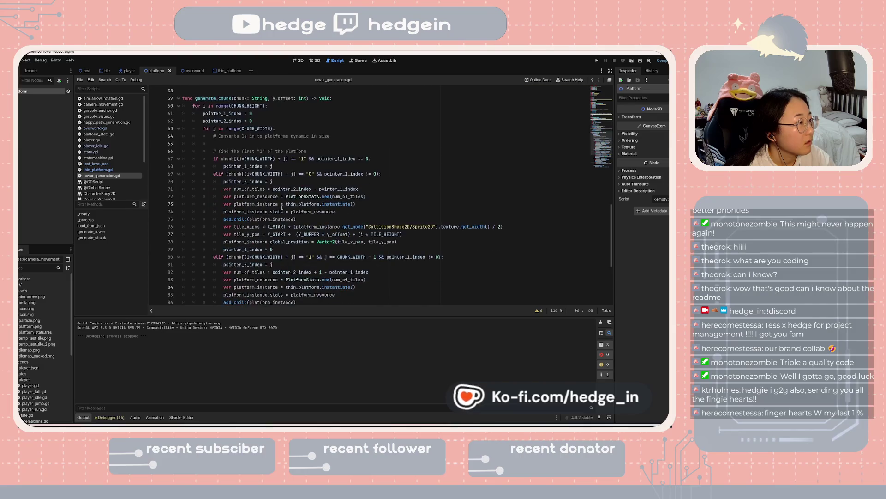
scroll(268, 165, "up", 2)
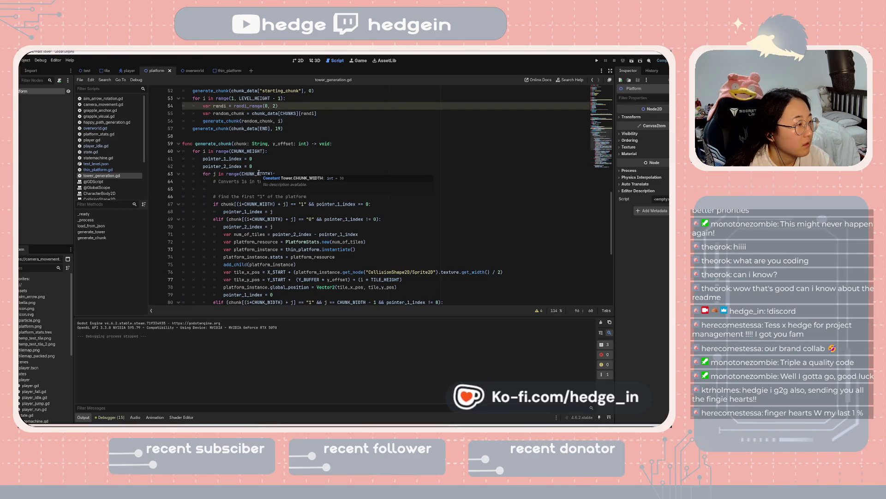
left_click(330, 196)
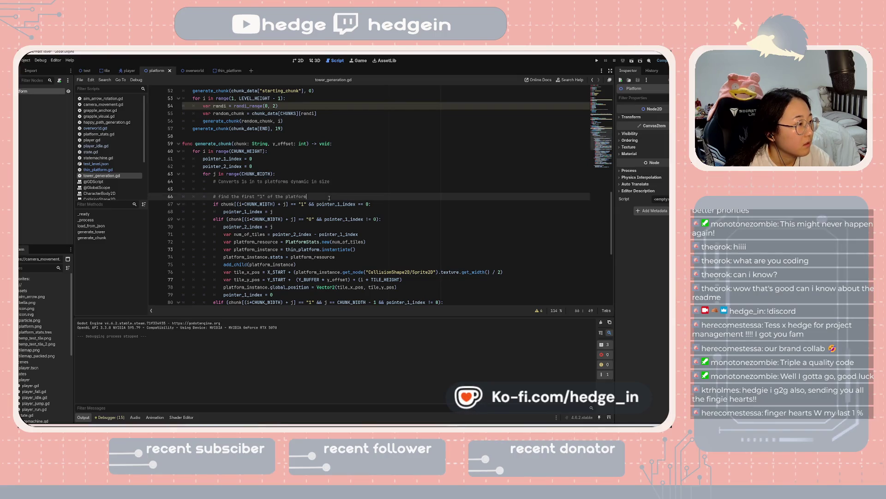
scroll(329, 197, "down", 4)
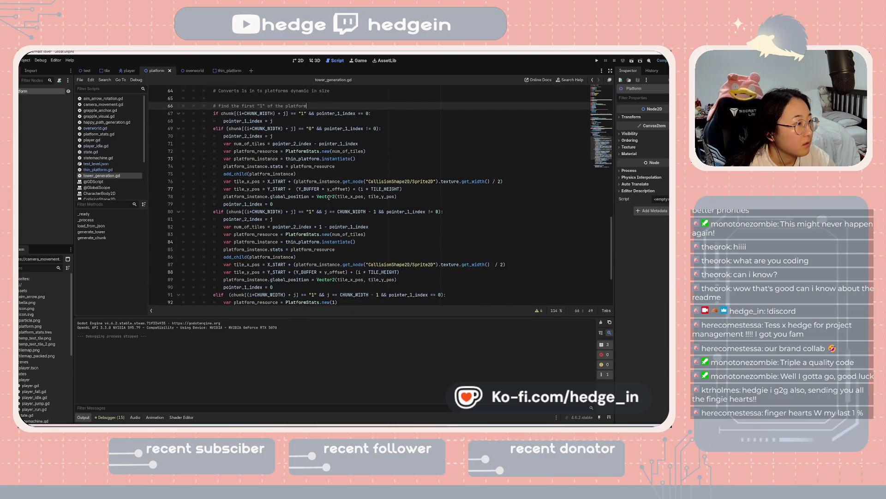
mouse_move(329, 197)
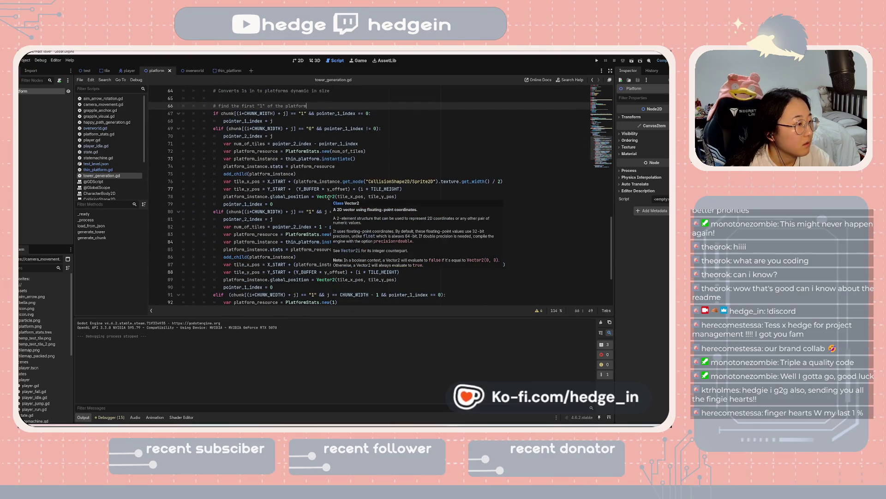
left_click(322, 203)
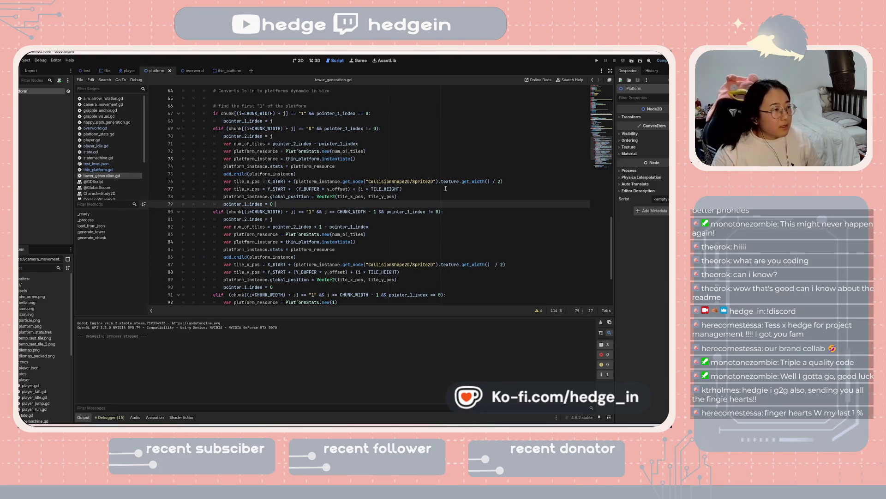
left_click_drag(427, 181, 336, 167)
scroll(337, 199, "up", 5)
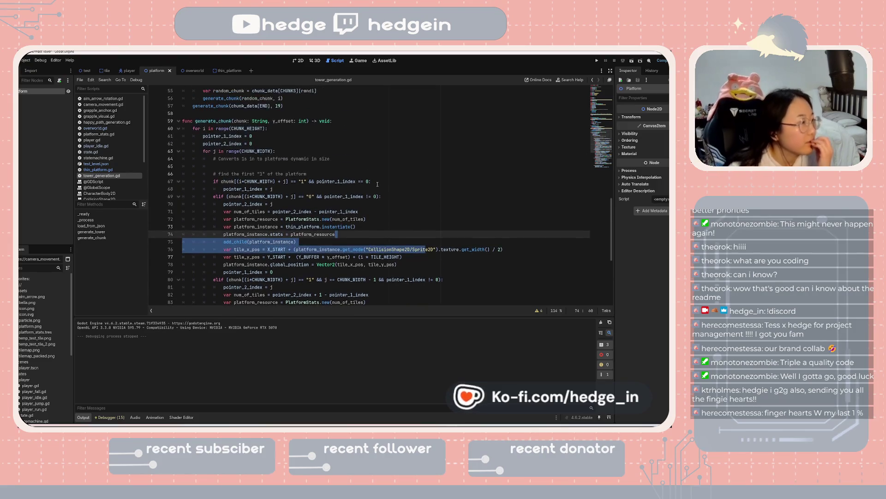
scroll(337, 199, "up", 16)
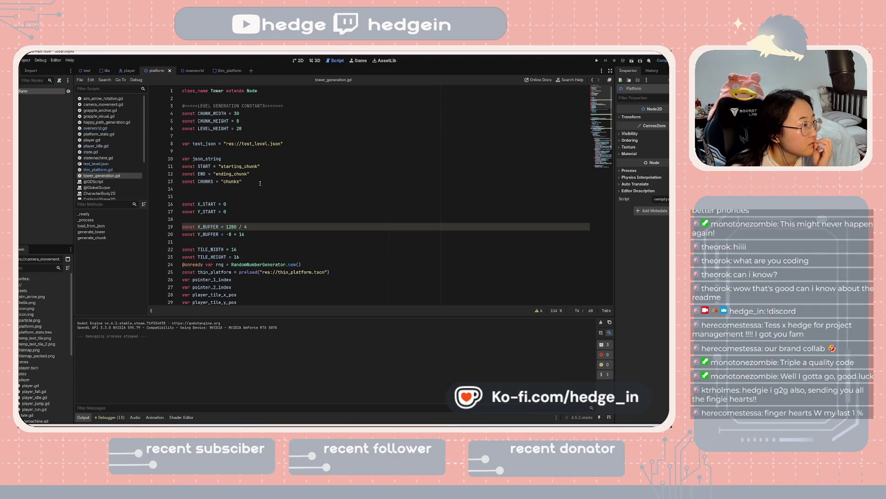
scroll(261, 183, "down", 20)
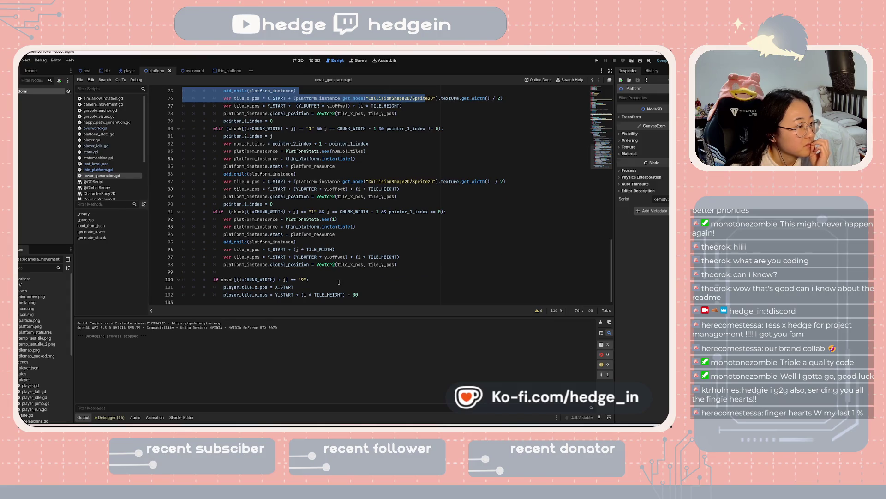
scroll(339, 282, "up", 7)
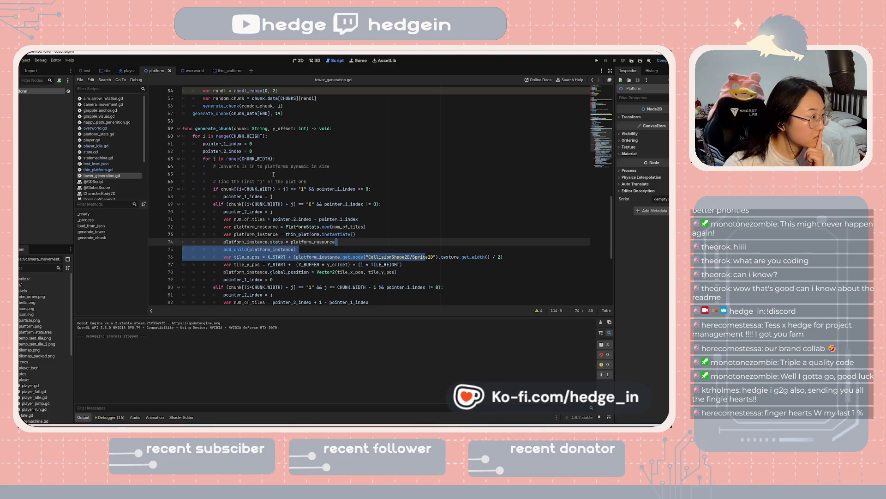
Add print(j) on line 65 inside generate_chunk, save, and run the game twice to check it
left_click(274, 174)
type("rint")
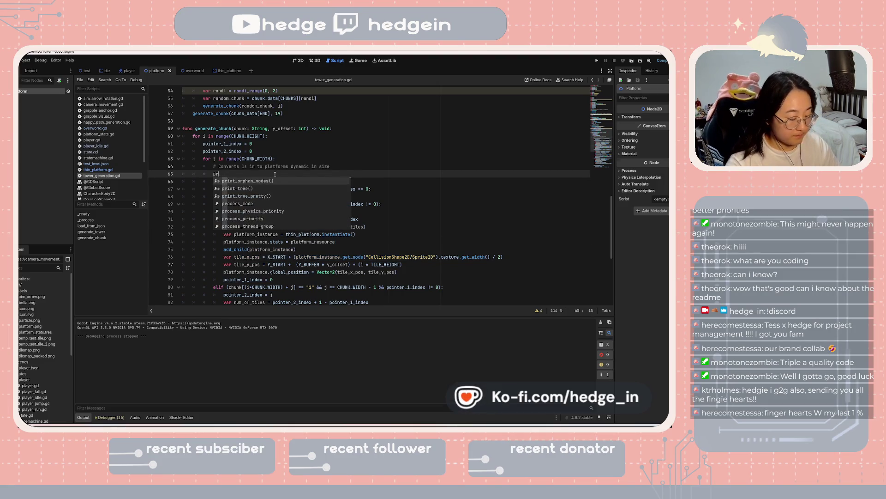
type("(chu")
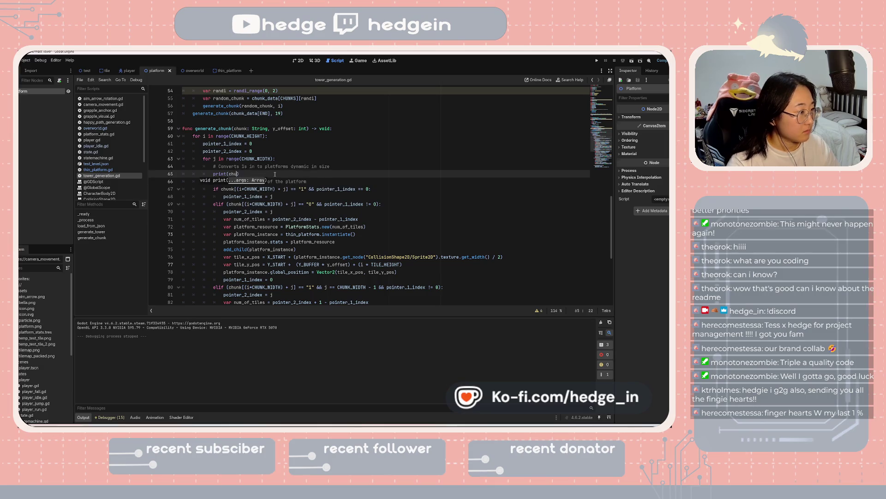
type("nk")
key("BackSpace")
key("BackSpace")
key("BackSpace")
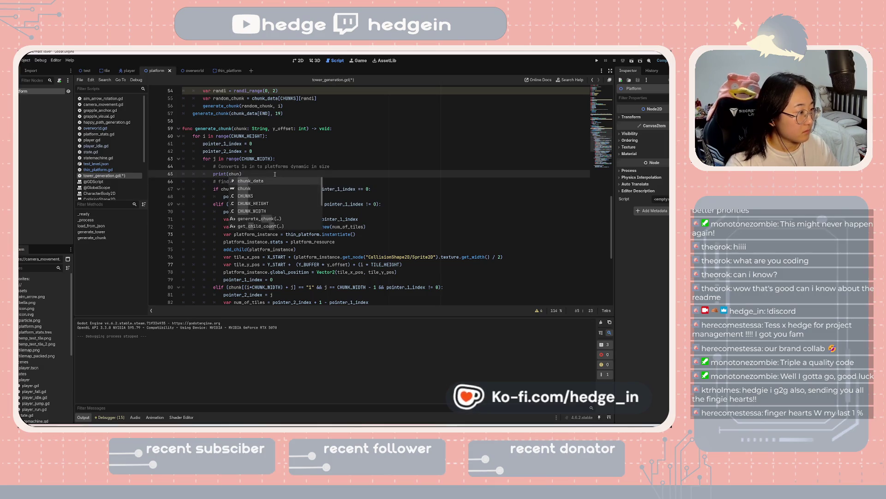
type("j")
key("ctrl+s")
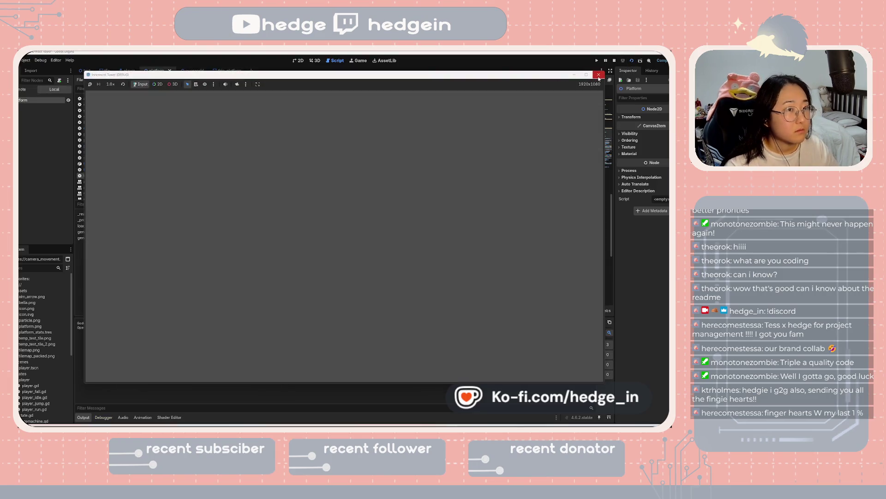
left_click(599, 75)
left_click(640, 61)
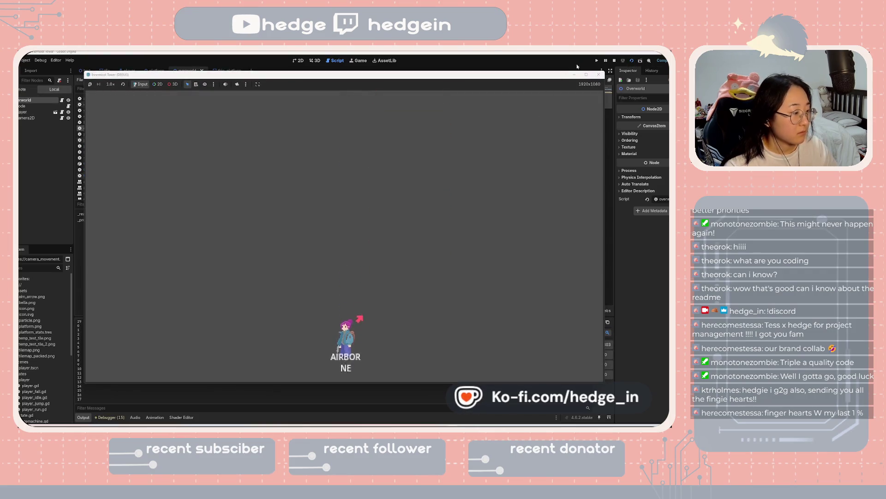
left_click(599, 74)
scroll(173, 370, "up", 4)
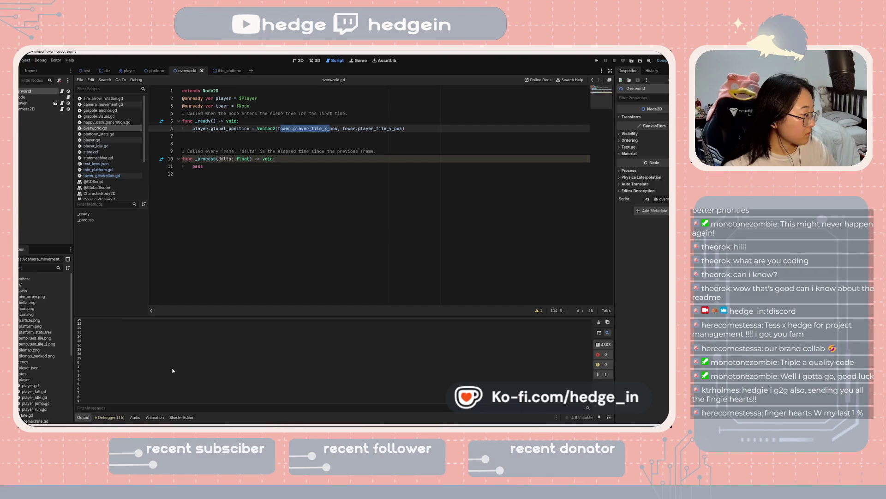
Review overworld.gd, tower_generation.gd, thin_platform.gd and the test_level.json chunk data
scroll(172, 370, "up", 4)
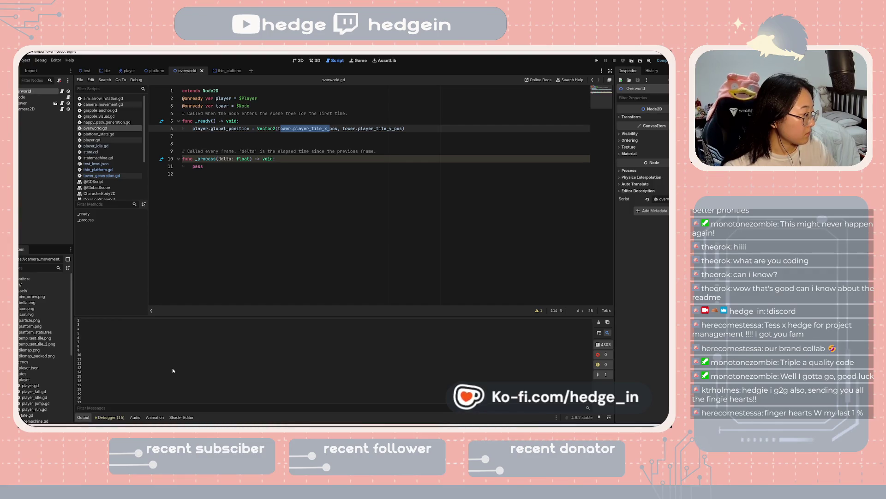
scroll(173, 368, "up", 2)
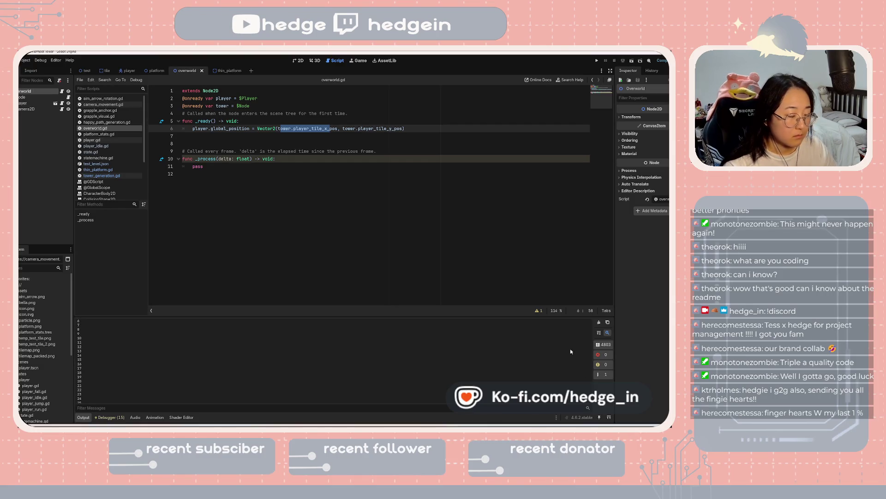
left_click(156, 70)
left_click(192, 70)
left_click(101, 175)
scroll(279, 240, "down", 2)
scroll(279, 240, "down", 3)
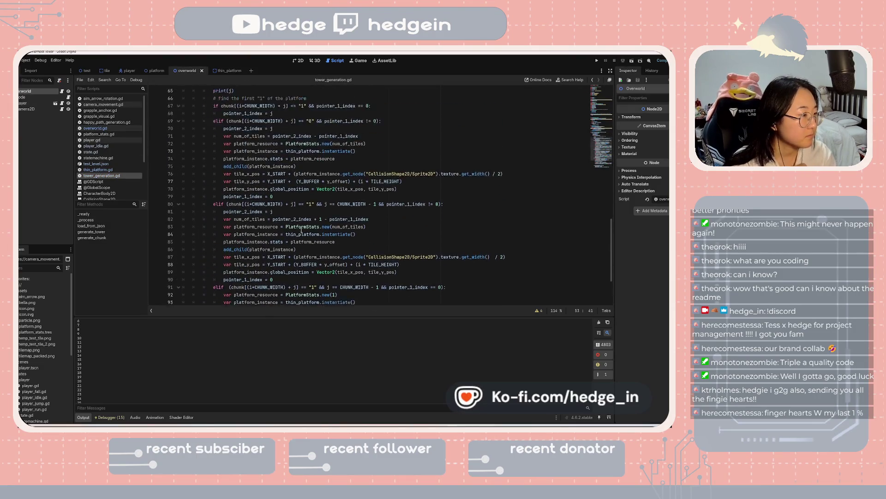
scroll(302, 229, "down", 3)
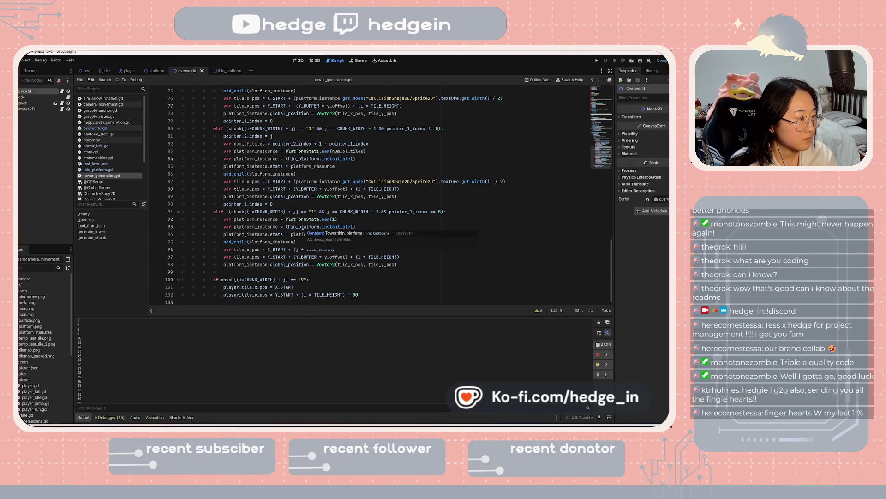
left_click(220, 71)
left_click(186, 71)
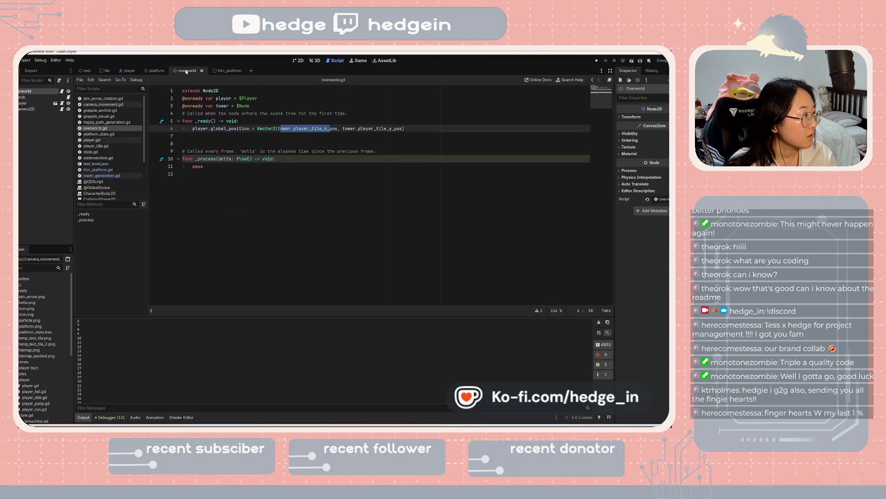
left_click(226, 71)
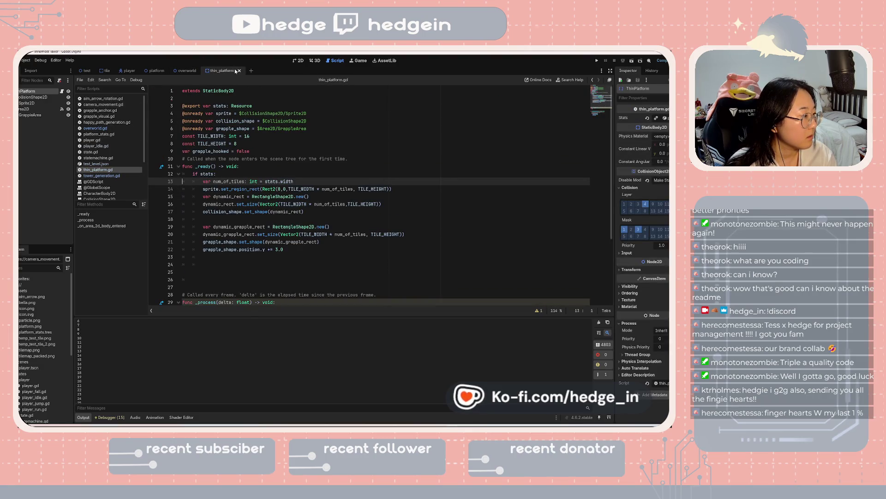
left_click(97, 163)
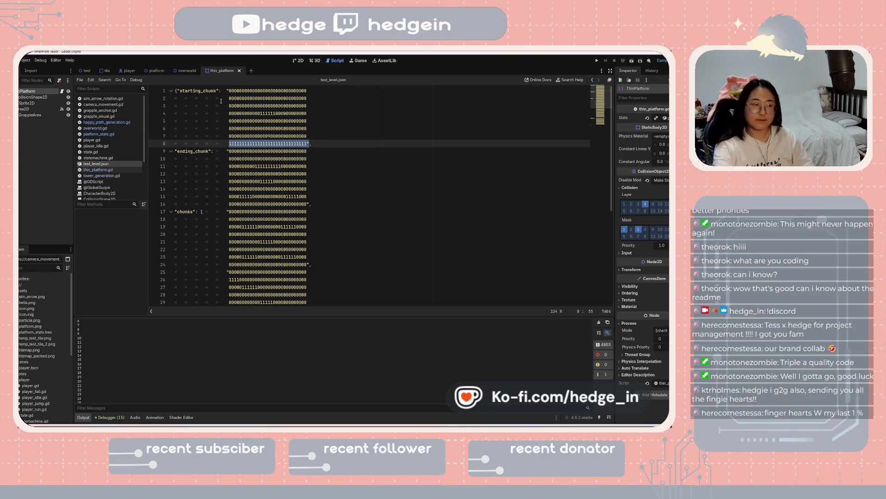
Look over happy_path_generation.gd and tower_generation.gd, then select the Camera2D node
left_click(187, 71)
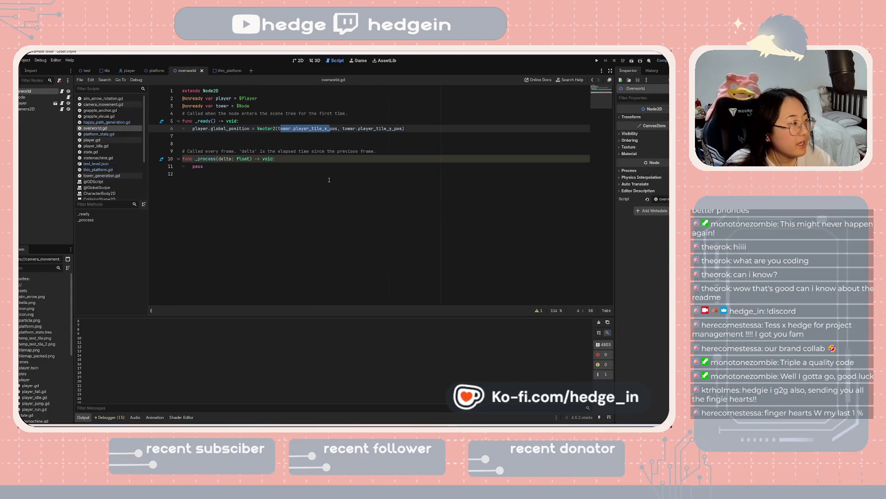
left_click(115, 123)
left_click(113, 177)
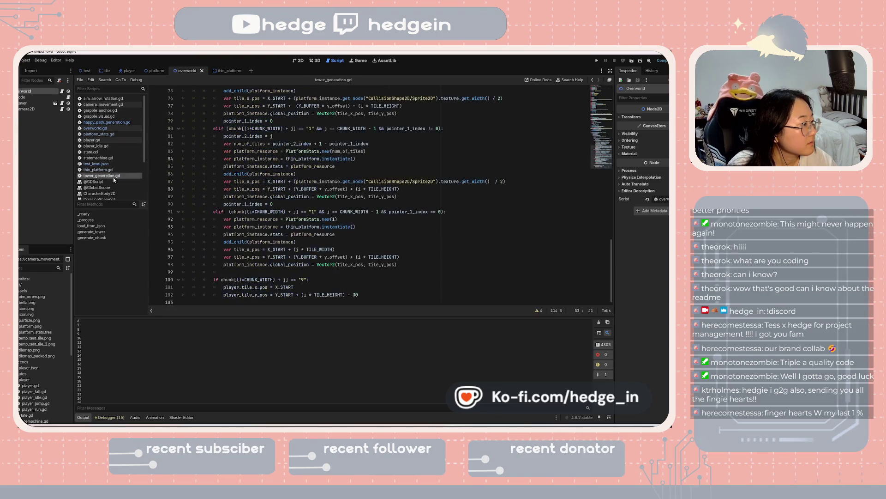
scroll(551, 253, "up", 10)
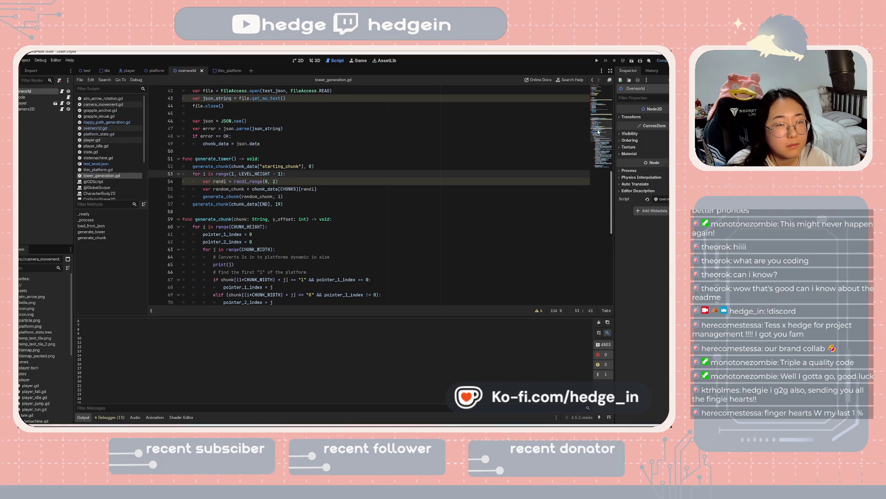
left_click(27, 109)
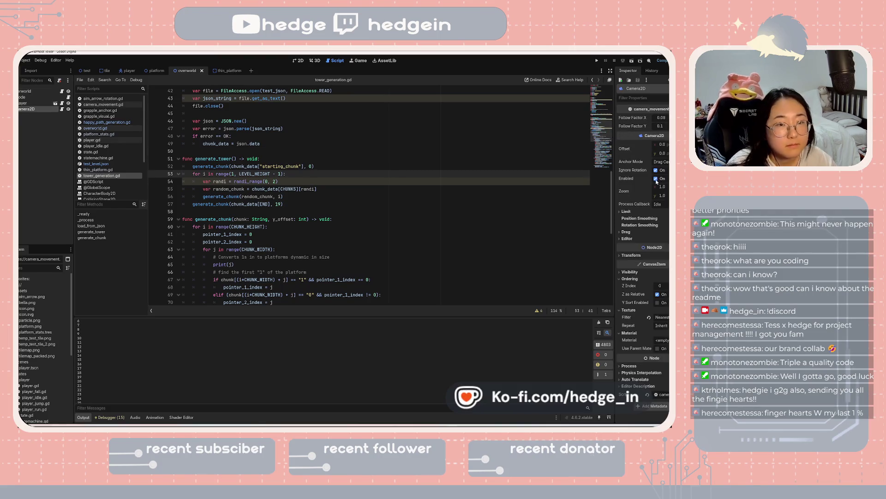
Set the Camera2D zoom to 0.1 and test-run the game to check the zoomed-out view
left_click(636, 256)
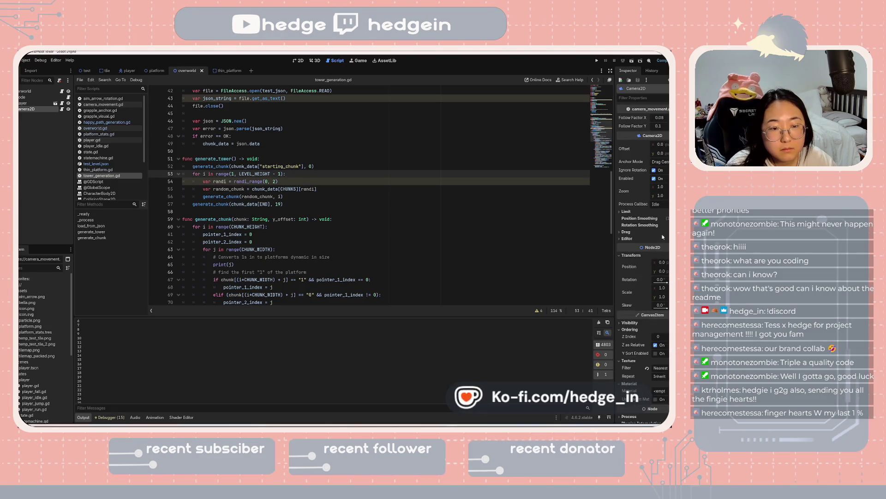
left_click(660, 186)
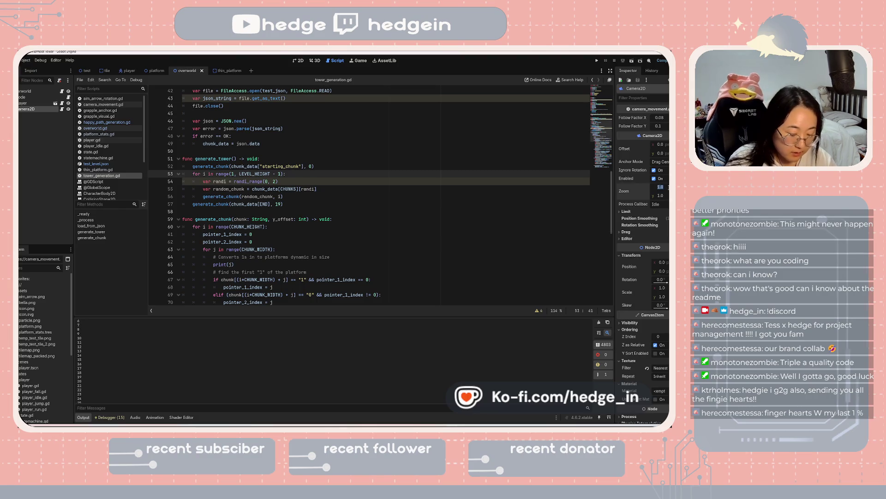
type(".1")
key("Return")
key("F5")
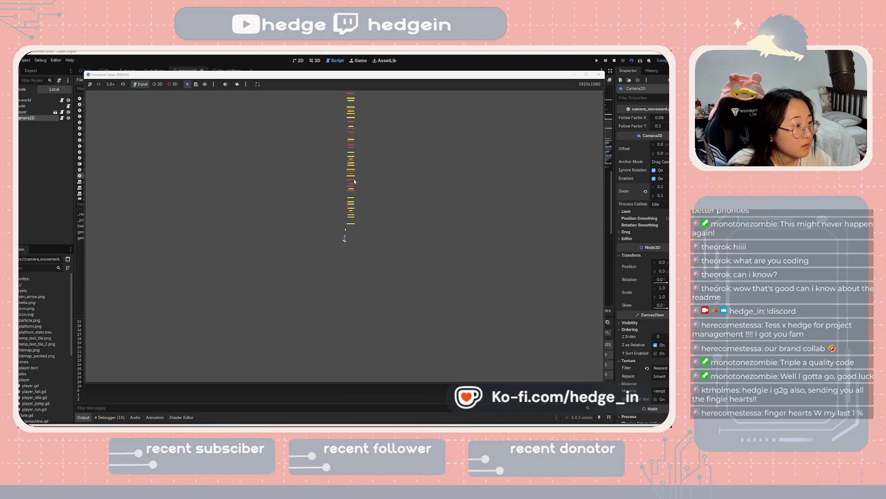
key("space")
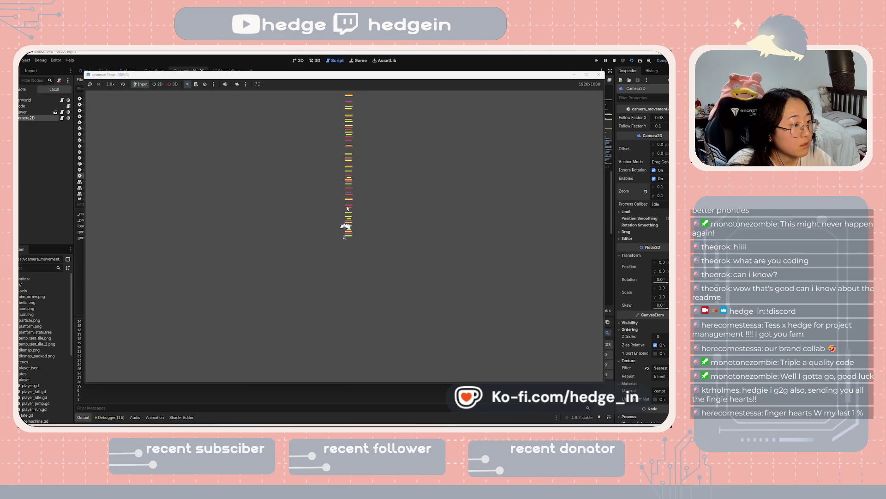
key("space")
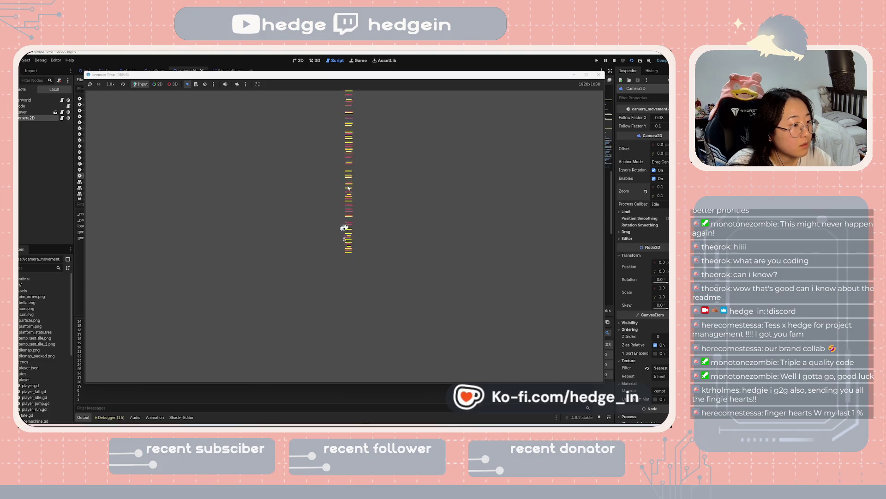
key("space")
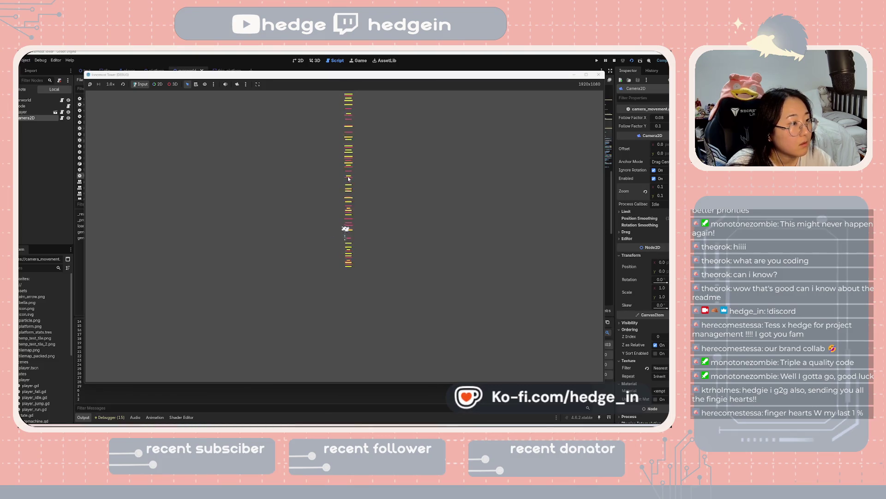
key("F8")
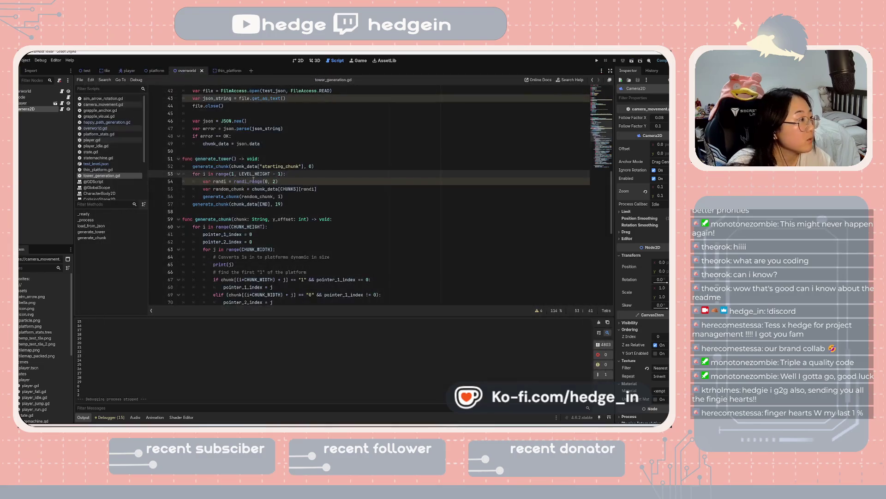
Lower LEVEL_HEIGHT from 20 to 5 and test-run the shorter tower
scroll(261, 189, "up", 7)
left_click(243, 129)
key("BackSpace")
key("BackSpace")
left_click(305, 166)
left_click(631, 61)
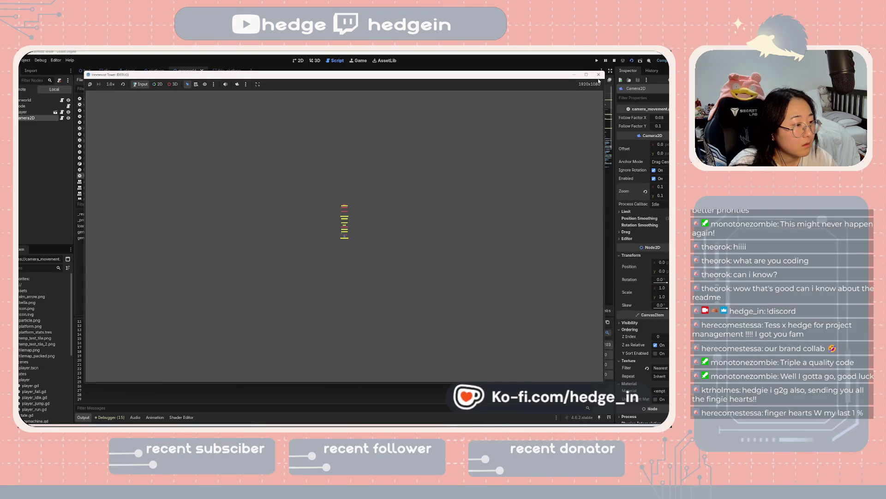
left_click(598, 75)
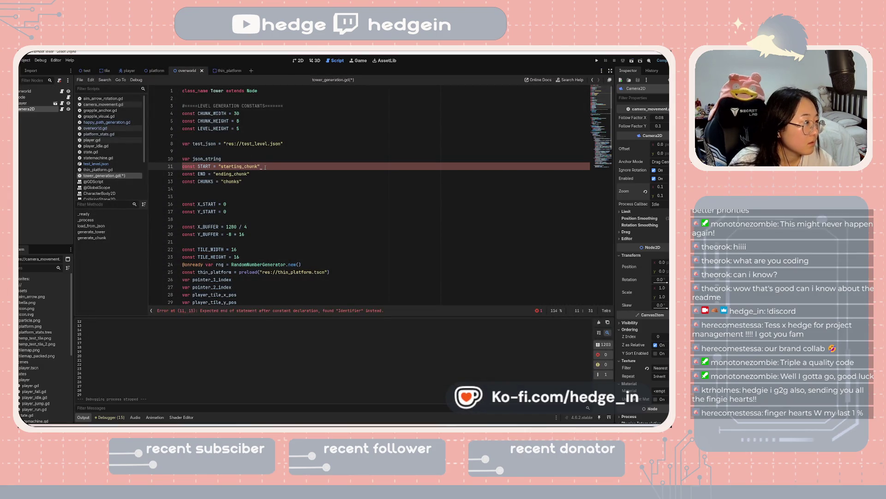
Change CHUNK_WIDTH to 40 in tower_generation.gd and save the script
key("ctrl+s")
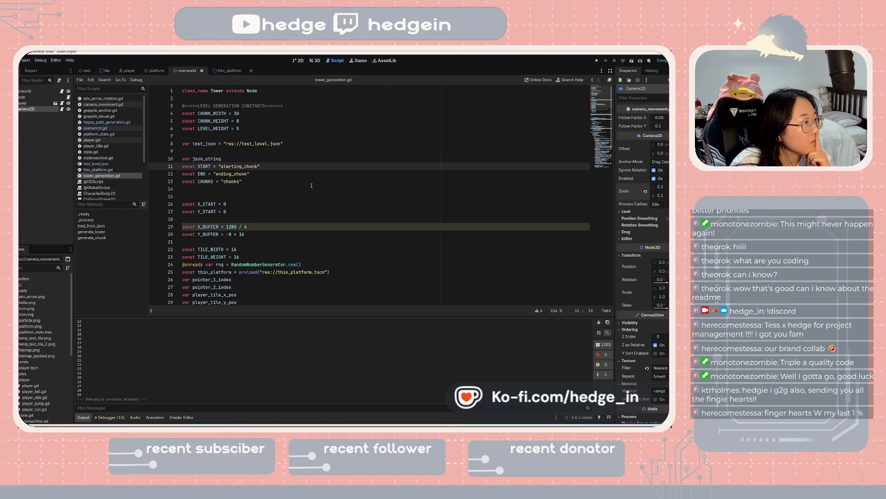
left_click(252, 114)
key("BackSpace")
key("BackSpace")
type("40")
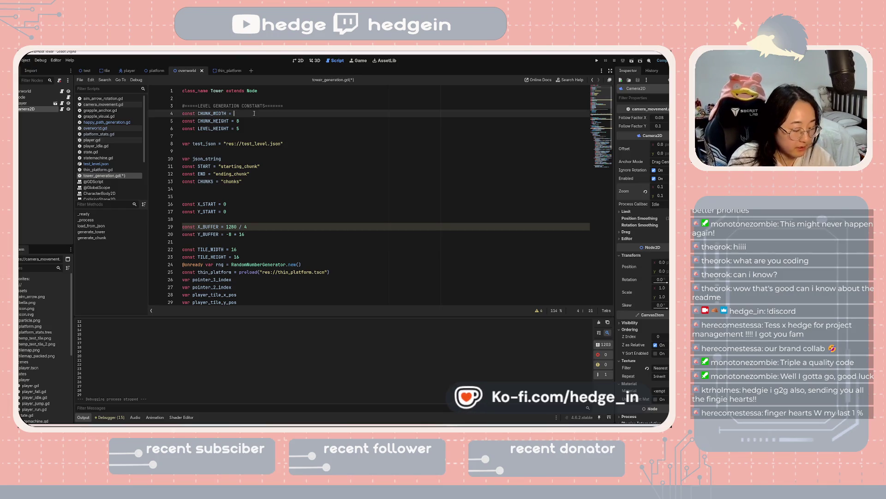
type("5")
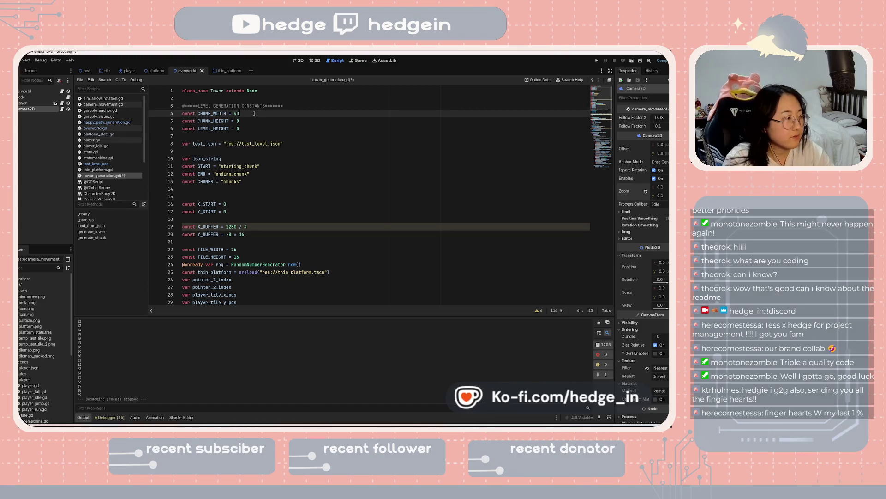
key("ctrl+s")
Browse overworld.gd and thin_platform.gd, then open the test_level.json chunk data
left_click(125, 128)
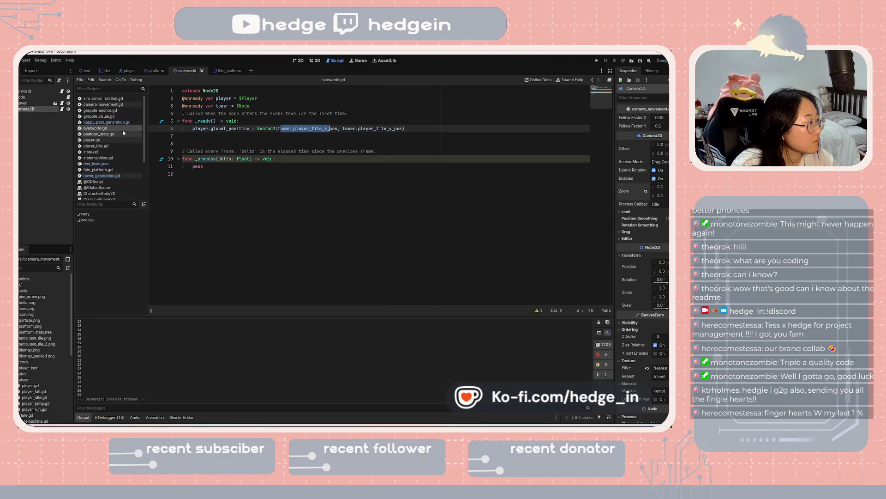
left_click(223, 71)
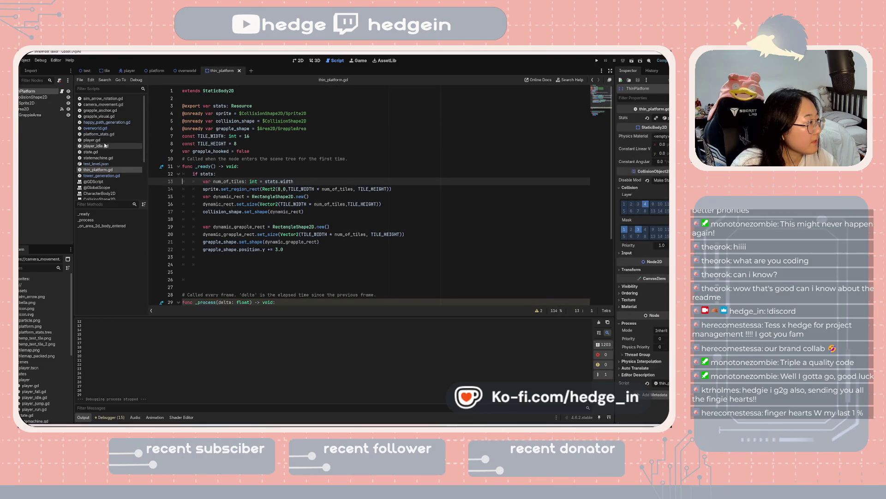
left_click(109, 163)
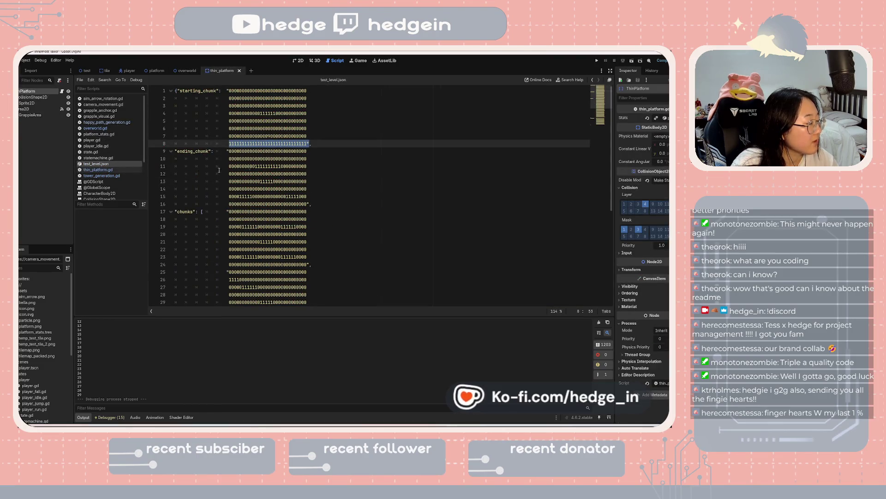
Pad the first six starting_chunk rows of test_level.json with extra zeros toward 40 columns
left_click(230, 90)
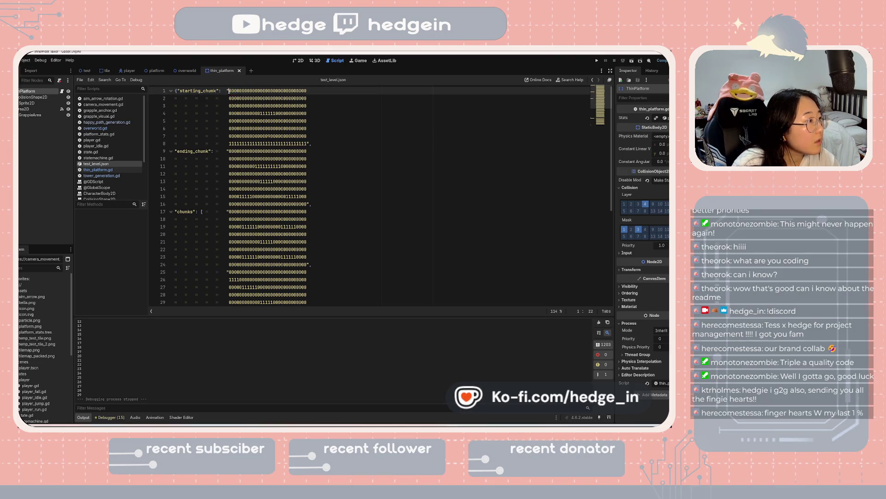
type("000000000000")
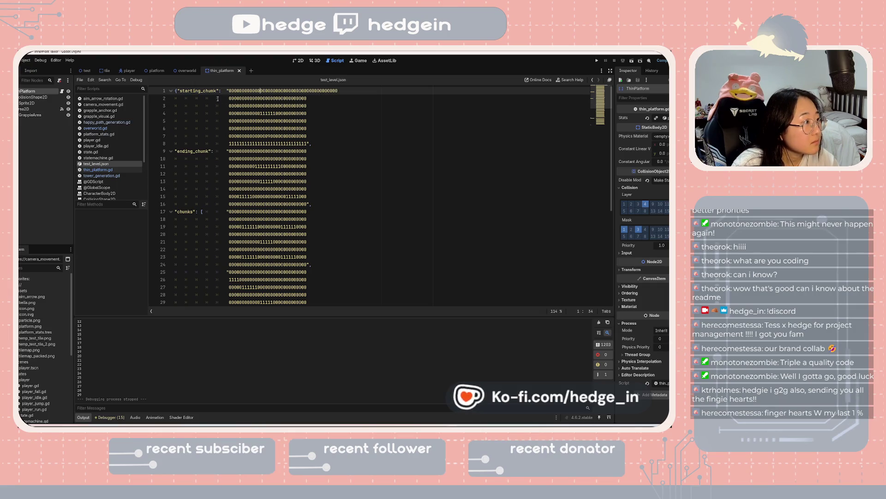
left_click(228, 97)
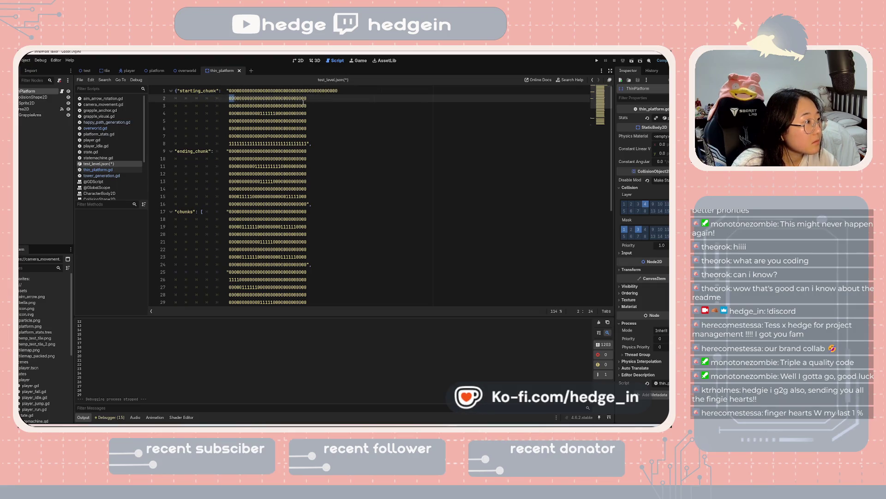
left_click(229, 105)
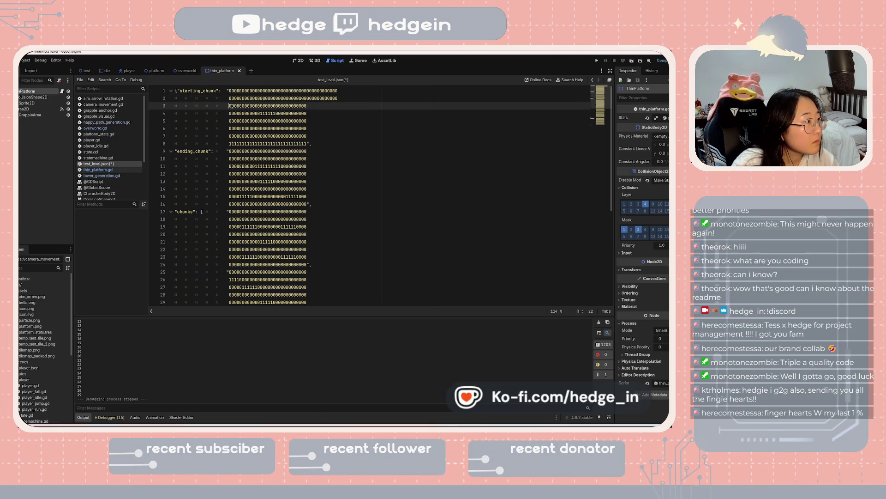
type("000000")
left_click(228, 113)
type("00000")
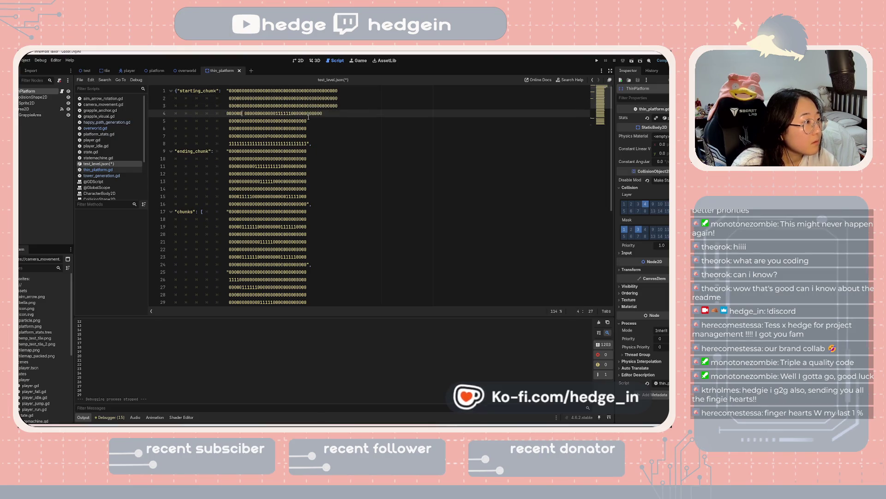
key("BackSpace")
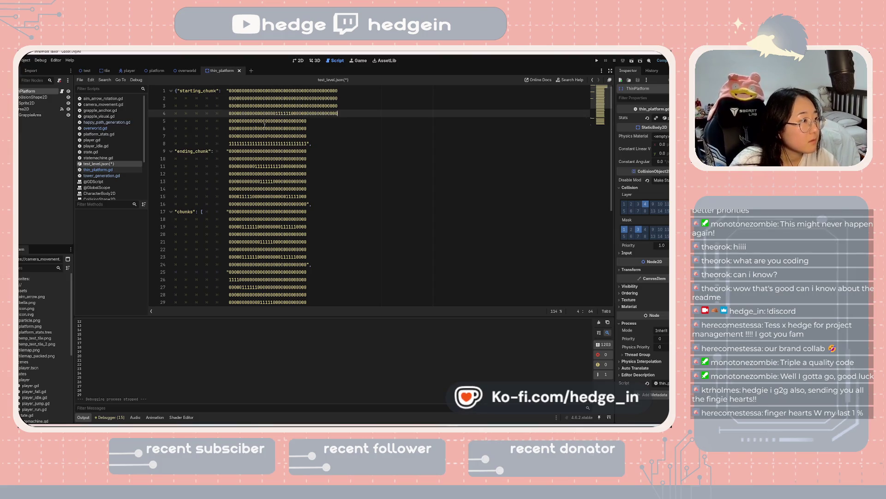
left_click(229, 121)
type("000000000000")
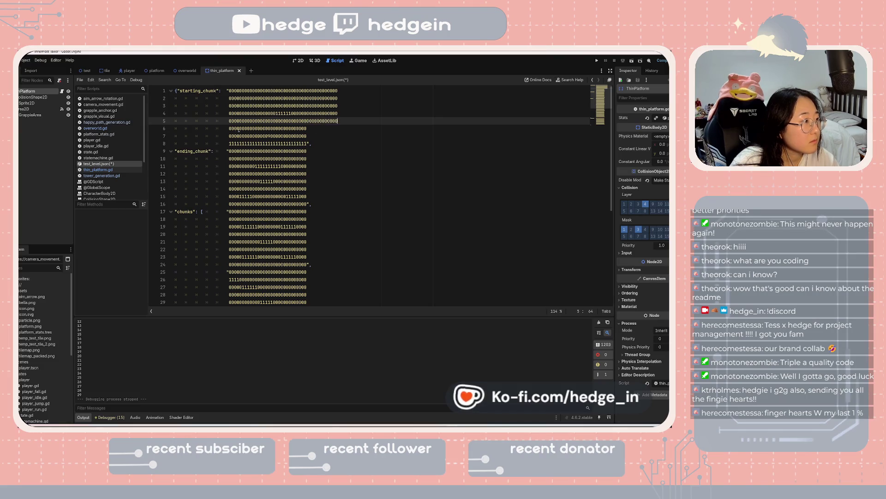
left_click(229, 128)
type("000000")
left_click(229, 136)
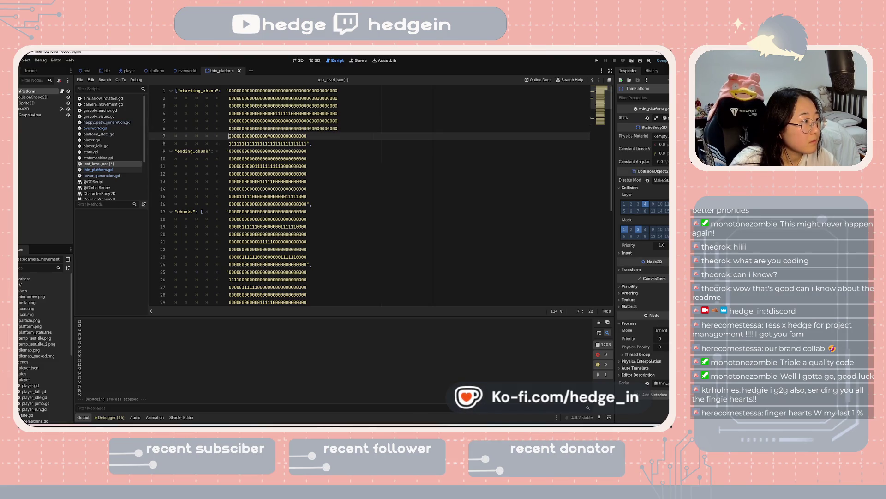
Extend the starting_chunk floor row with nine more 1s, add a trailing comma, and save
left_click(307, 143)
type("1111111")
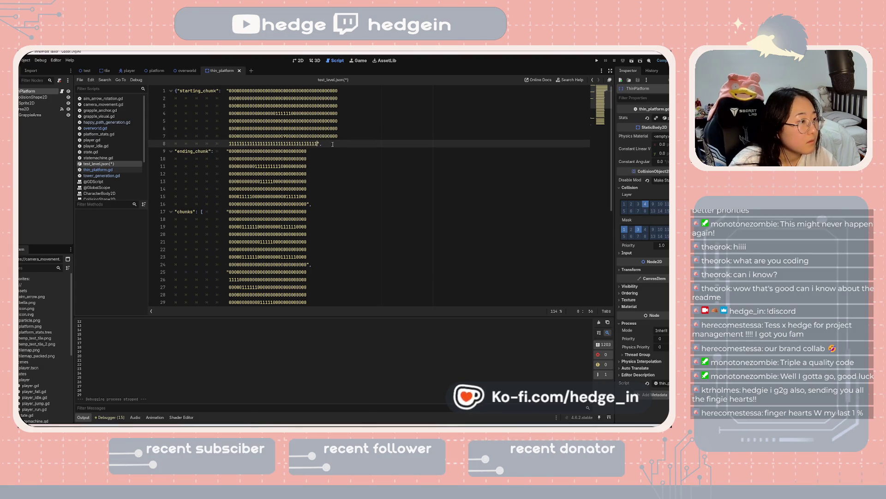
type("1111111")
key("ctrl+s")
type(",")
key("ctrl+s")
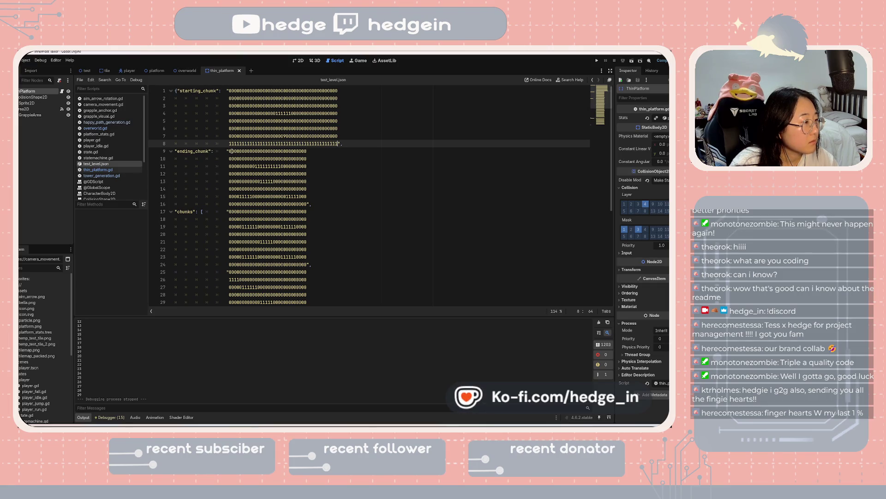
Pad the first four ending_chunk rows with extra zeros
left_click(228, 151)
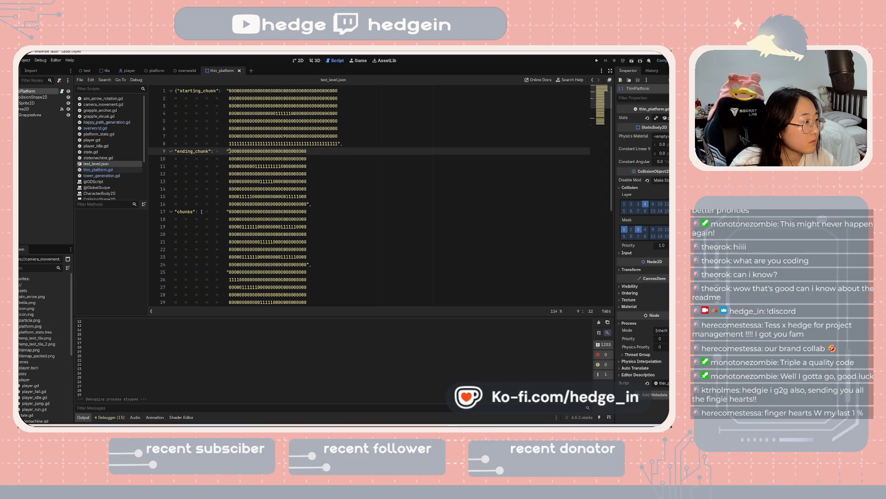
key("End")
type("000000000000")
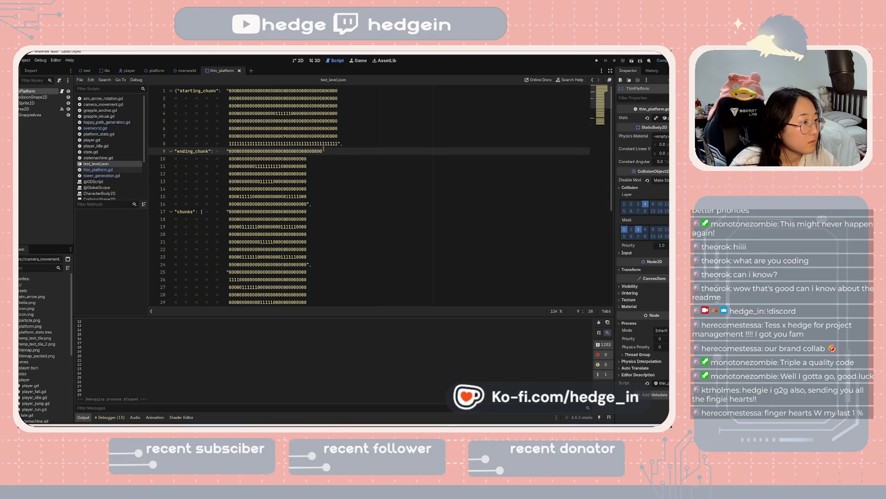
left_click(229, 159)
type("000000")
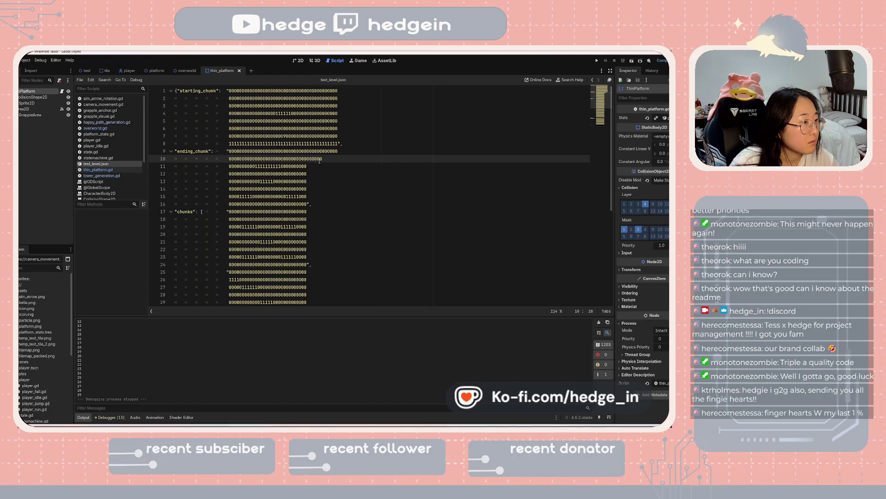
left_click(230, 166)
type("000000000000")
left_click(229, 175)
type("000000000000")
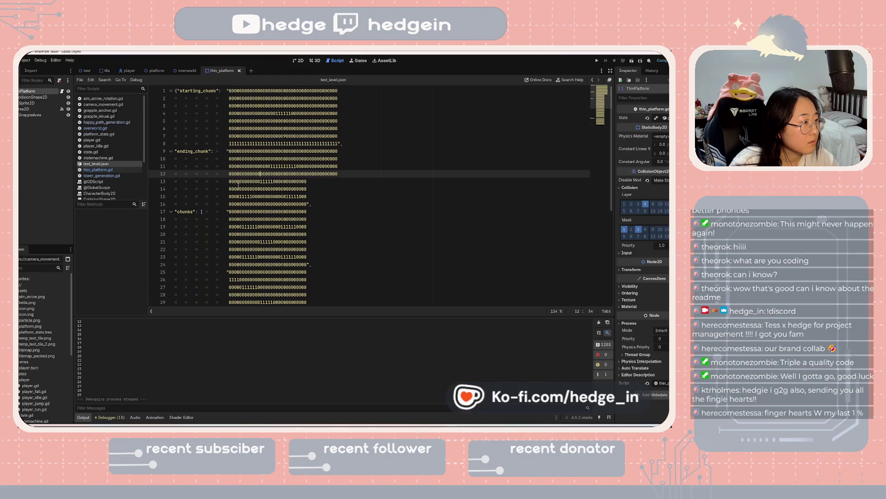
Pad the fifth and seventh ending_chunk rows with zeros at the start and end
left_click(230, 182)
type("0000000")
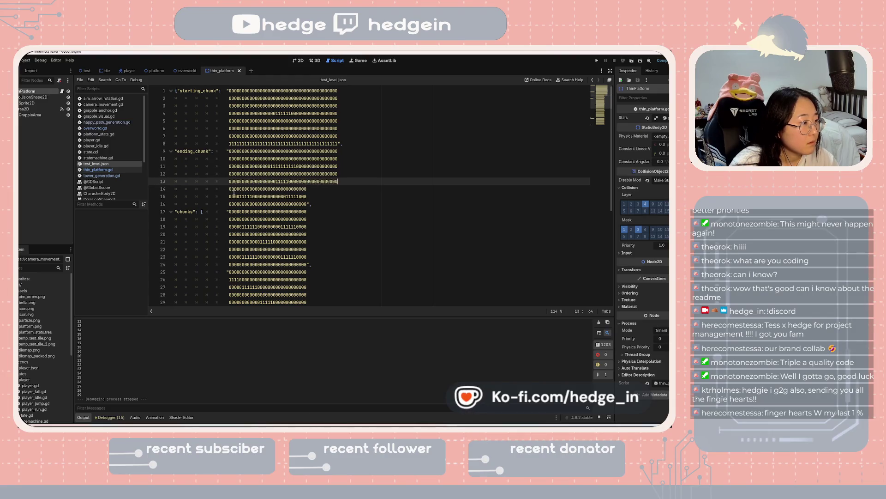
left_click(229, 189)
type("000000000000")
left_click(228, 197)
type("000000")
left_click(338, 197)
type("0000000")
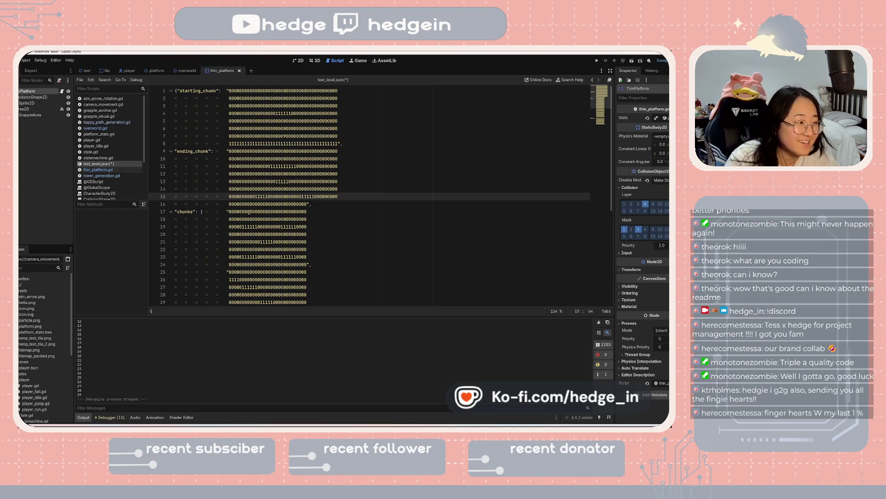
left_click(230, 204)
Pad the last ending_chunk row and lines 19–20 with zeros to full width
type("000000000000")
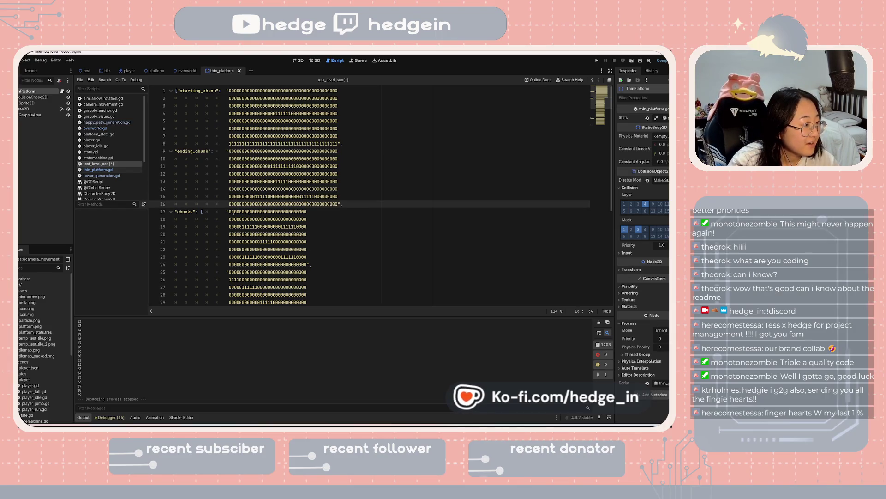
left_click(229, 211)
left_click(229, 220)
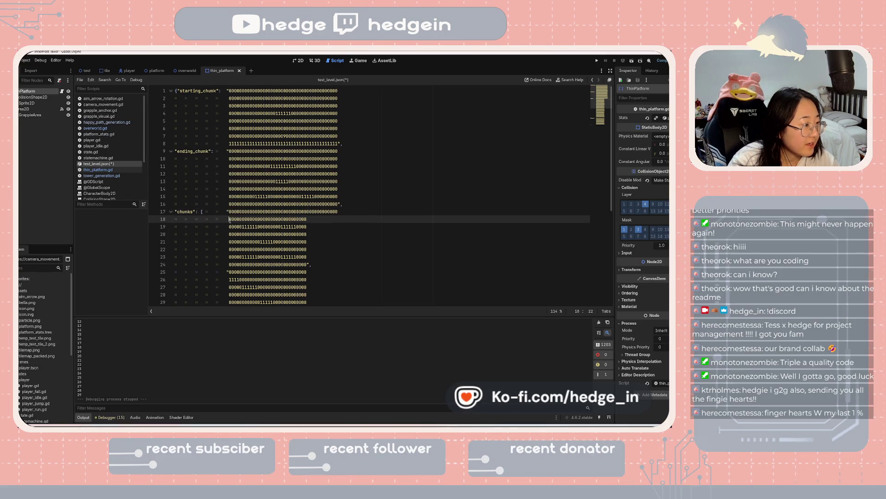
left_click(312, 227)
type("000000")
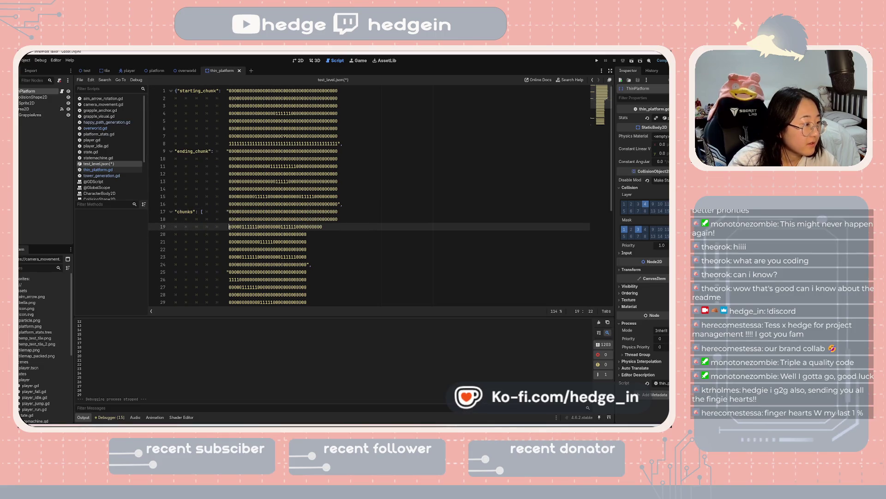
left_click(231, 234)
type("000000000000")
Widen lines 21 and 23 of the chunks list with extra zeros
left_click(240, 242)
key("End")
type("000000")
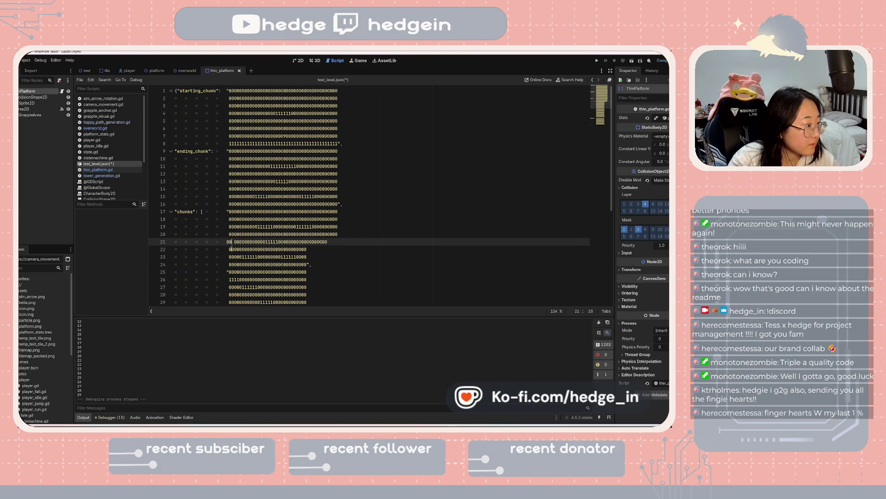
type("000000")
left_click(227, 250)
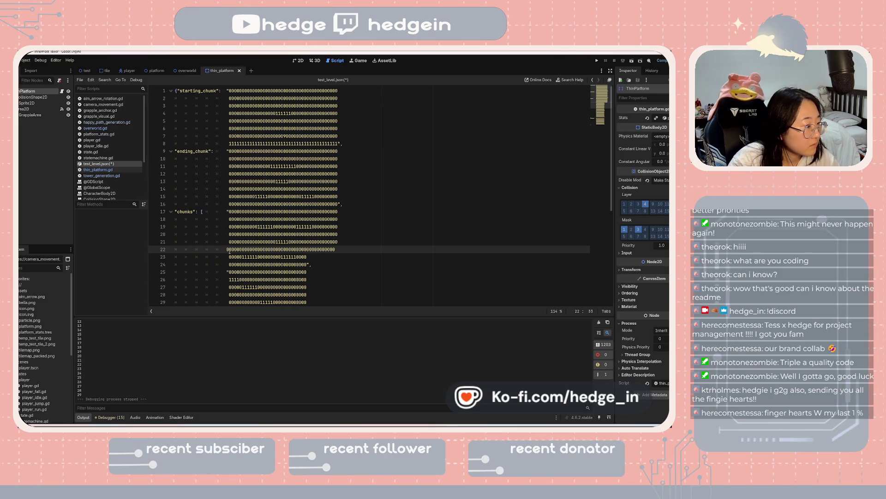
left_click(231, 256)
type("000000")
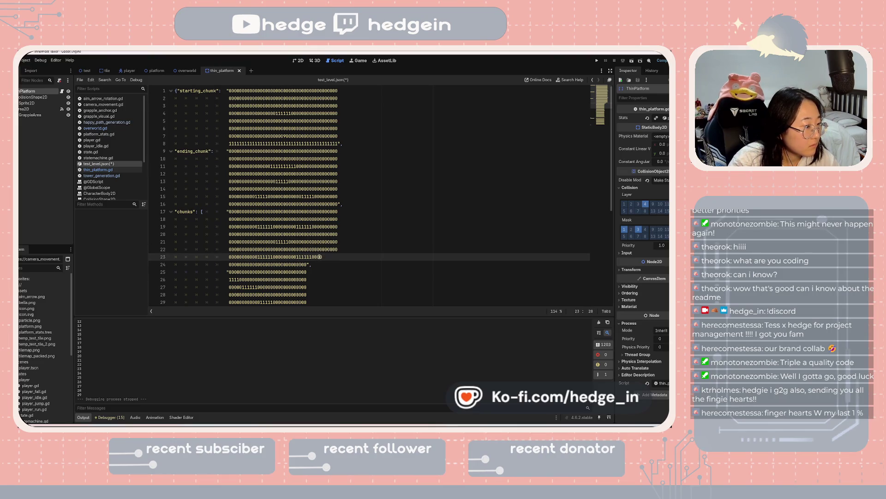
type("000000")
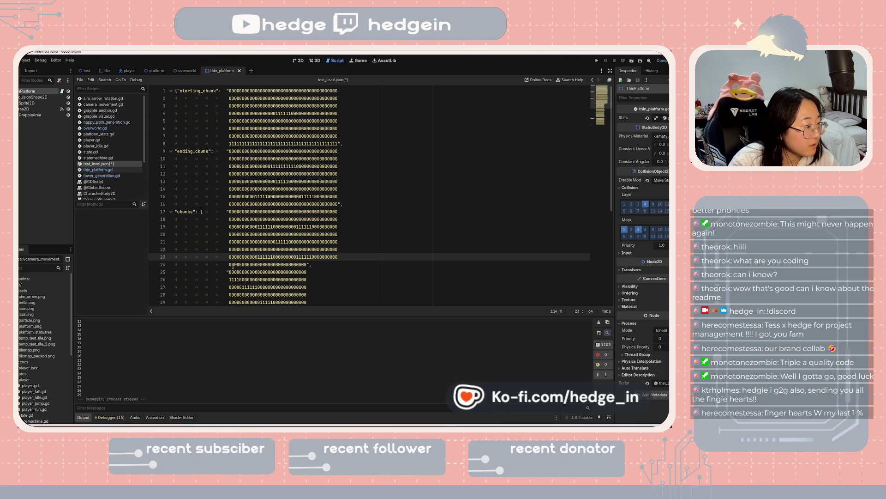
left_click(230, 265)
type("000000000000")
scroll(244, 229, "down", 2)
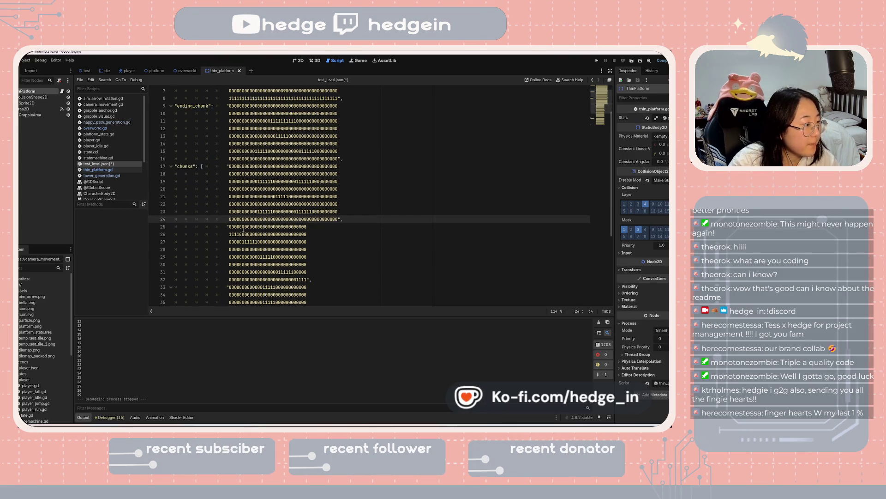
Pad line 27 with zeros on both sides and line 29 with six zeros
left_click(228, 227)
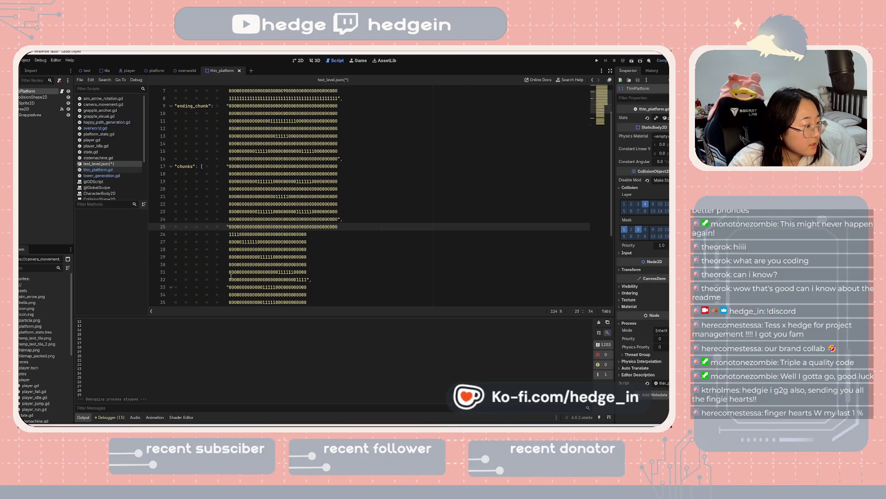
left_click(229, 234)
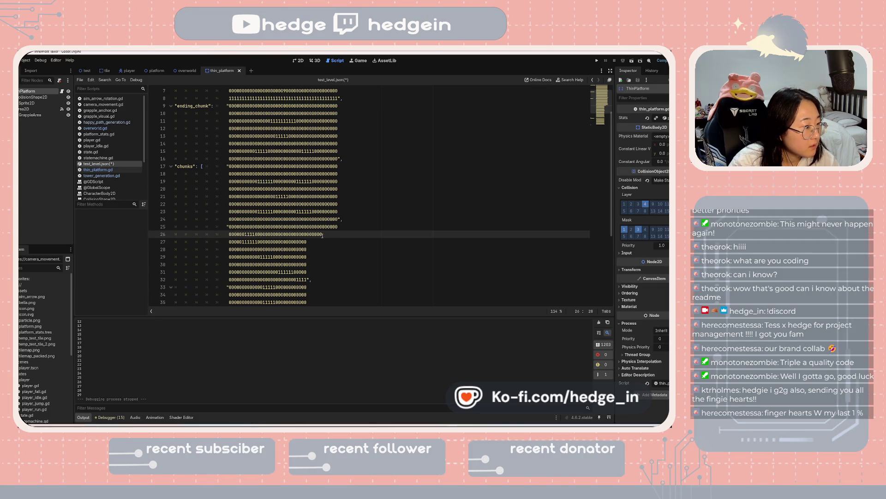
left_click(236, 242)
type("000000")
key("End")
type("000000")
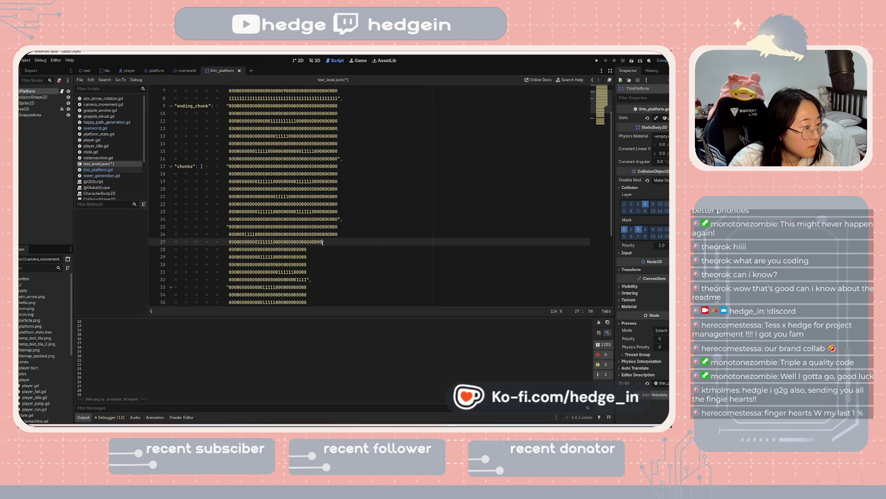
left_click(229, 249)
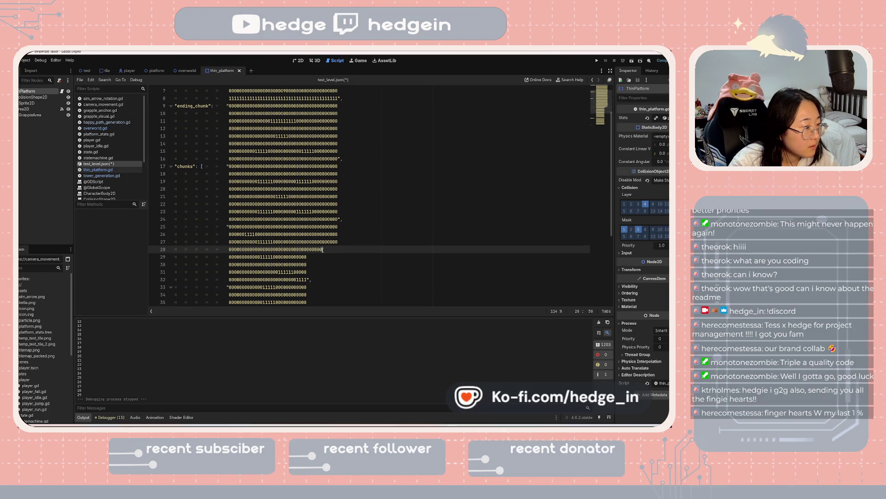
left_click(228, 258)
type("000000")
Pad line 30 with eleven zeros and line 32 with six zeros on each end
left_click(319, 264)
type("00000000000")
left_click(229, 271)
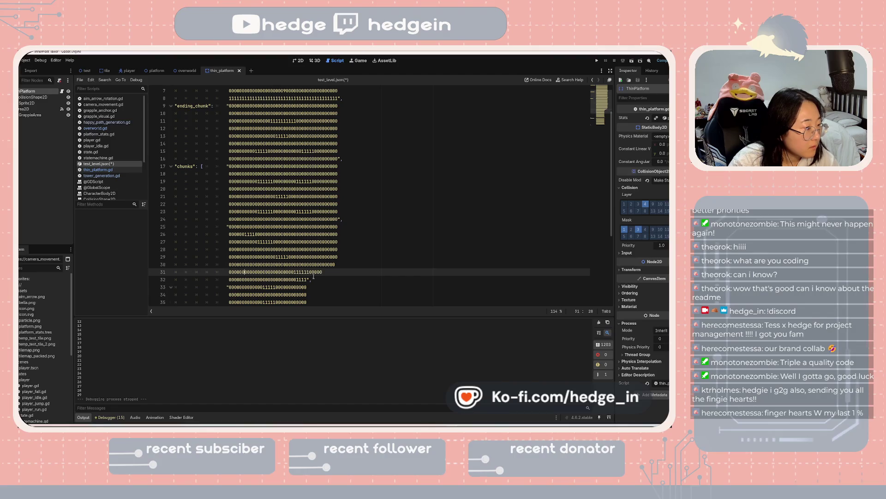
left_click(229, 280)
type("000000")
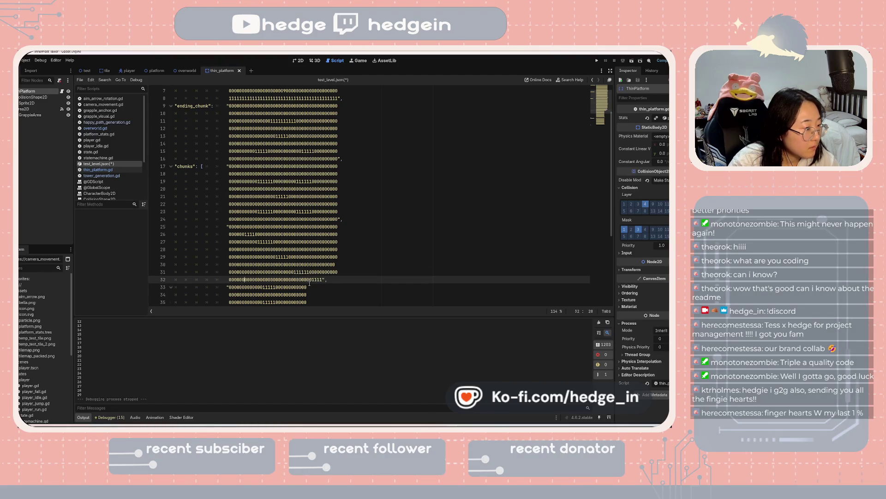
left_click(326, 279)
type("000000")
scroll(242, 255, "down", 4)
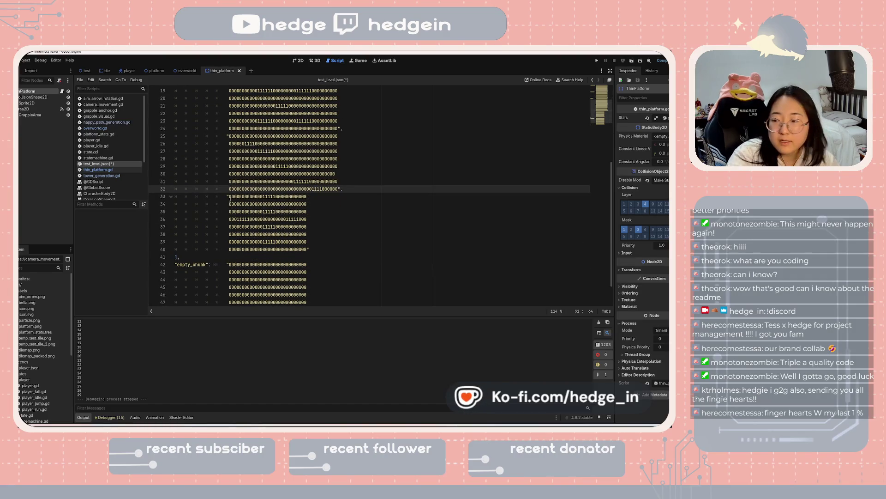
Prefix lines 33 through 37 of the next chunk with six zeros each
left_click(229, 197)
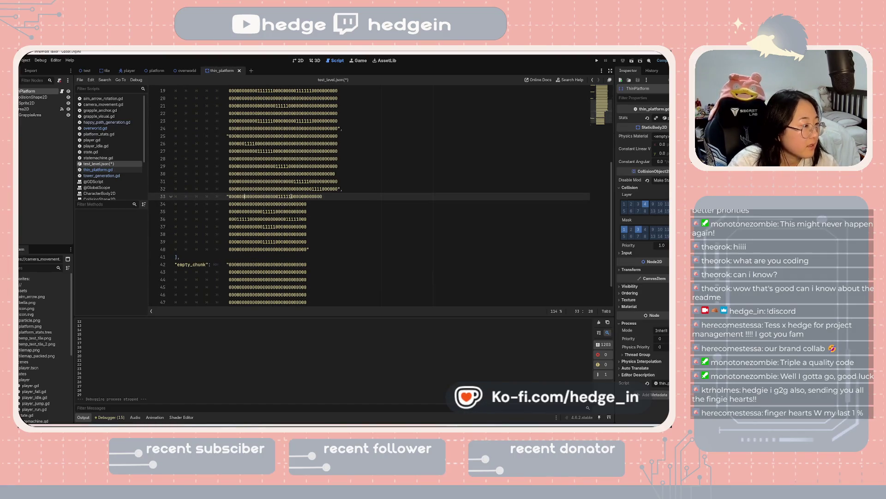
type("000000")
left_click(230, 204)
type("000000")
left_click(230, 211)
type("000000")
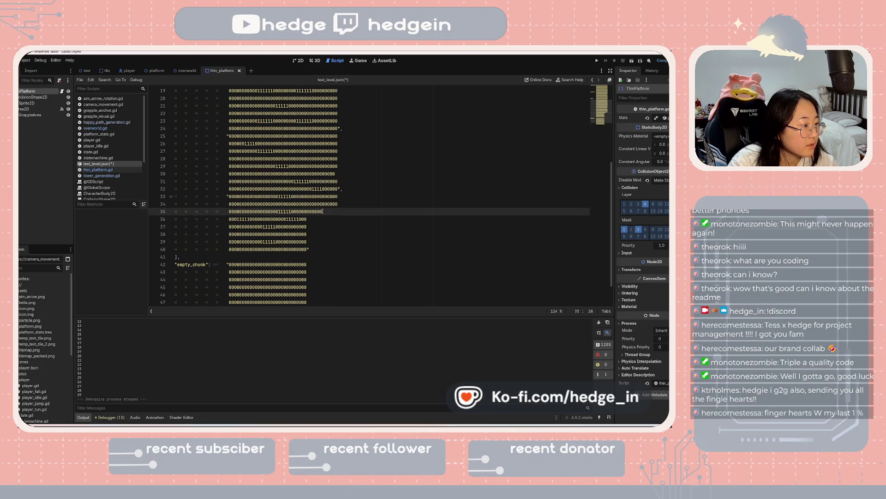
left_click(229, 219)
type("000000")
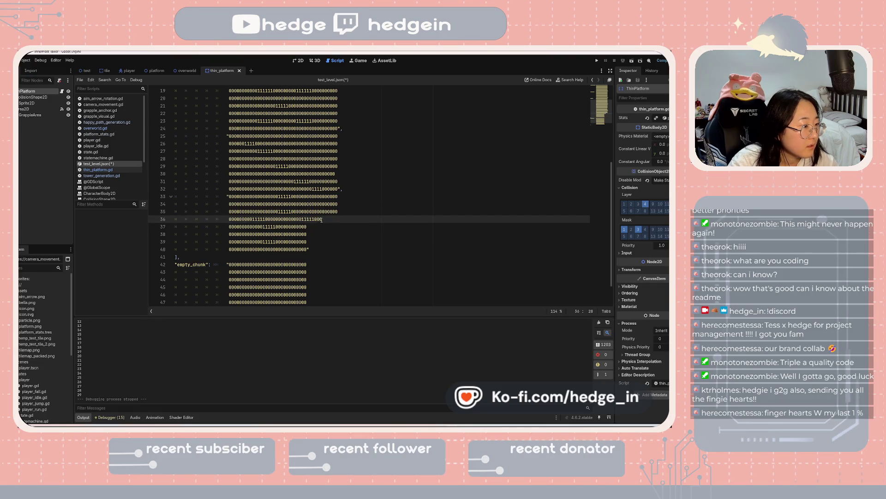
key("Down")
key("Home")
type("000000")
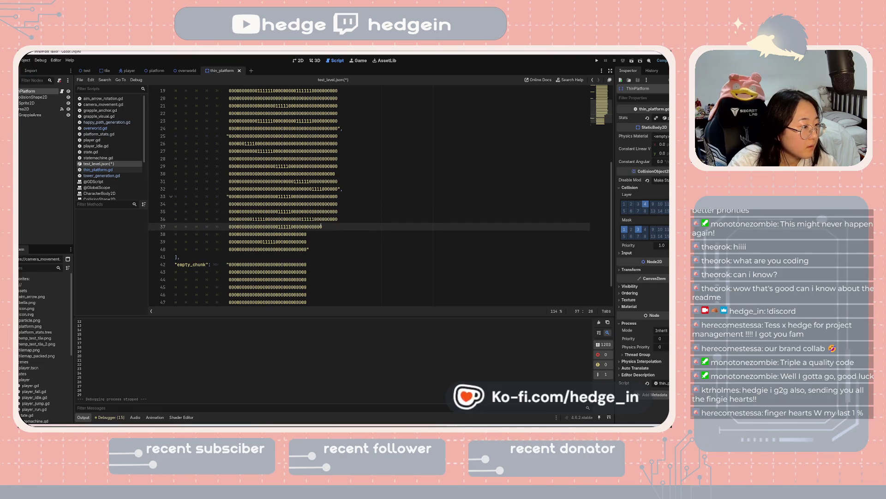
Prefix lines 39 and 40 with six zeros and save test_level.json
key("Down")
key("Home")
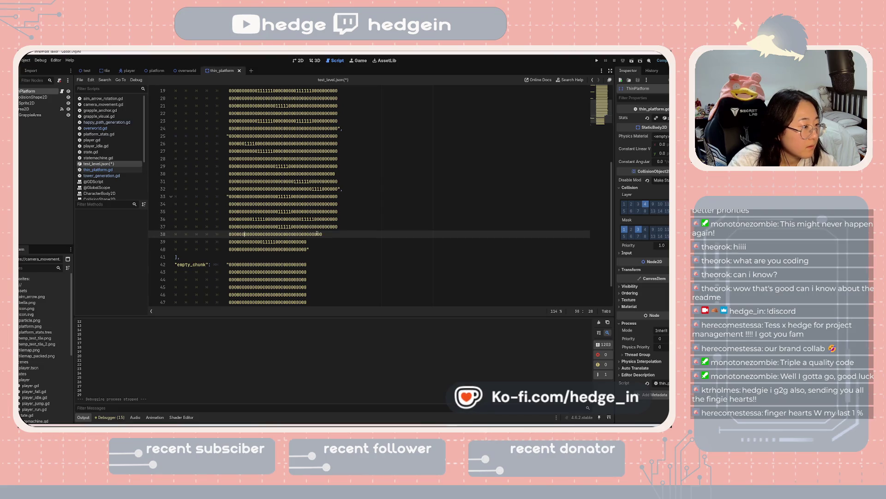
left_click(230, 242)
type("0000000000")
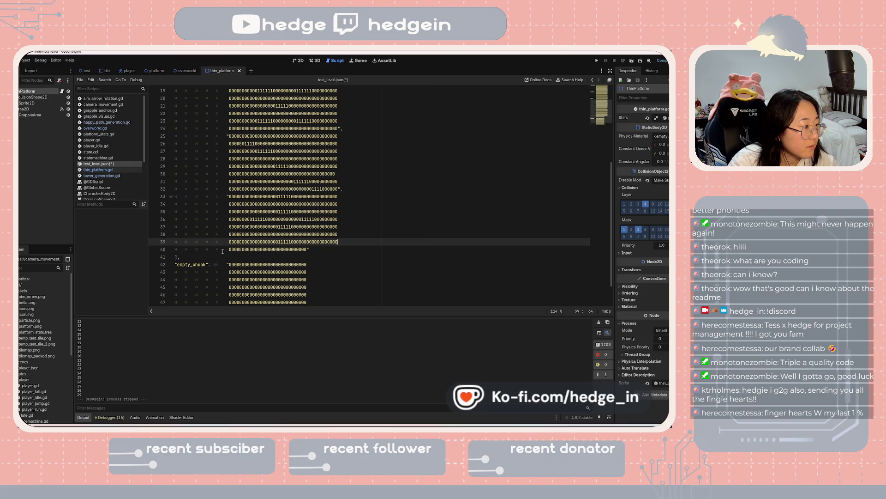
left_click(229, 249)
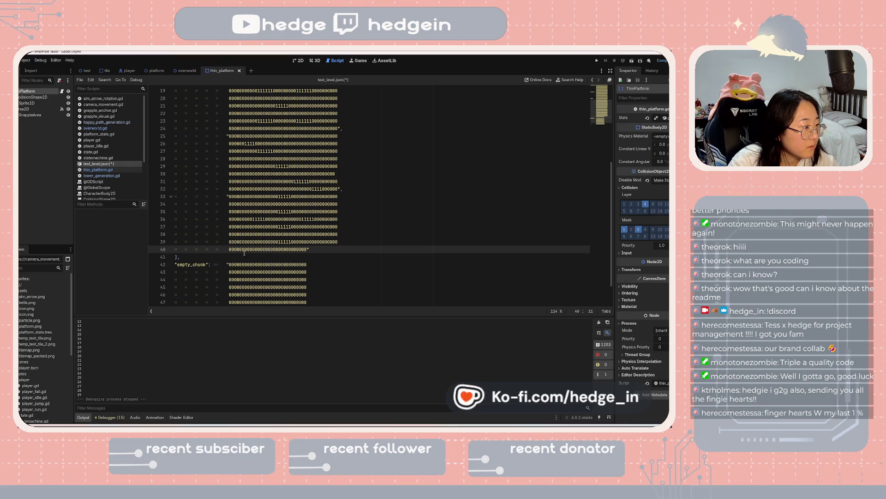
type("000000000000")
key("ctrl+s")
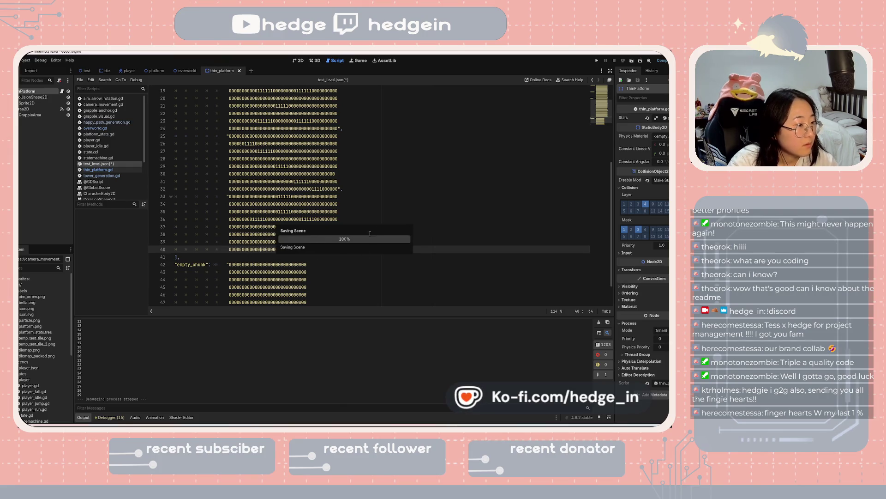
Switch to the overworld scene and run it with F6 to test the tower
left_click(388, 219)
scroll(374, 226, "up", 6)
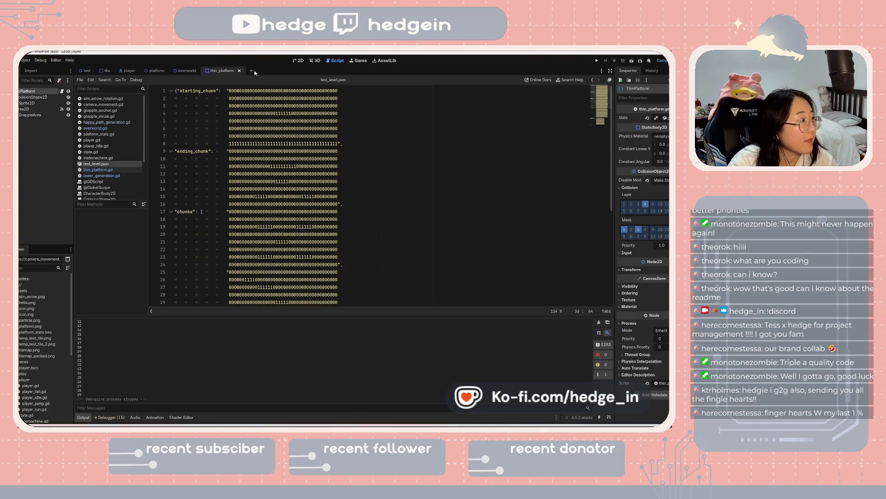
left_click(187, 71)
key("F6")
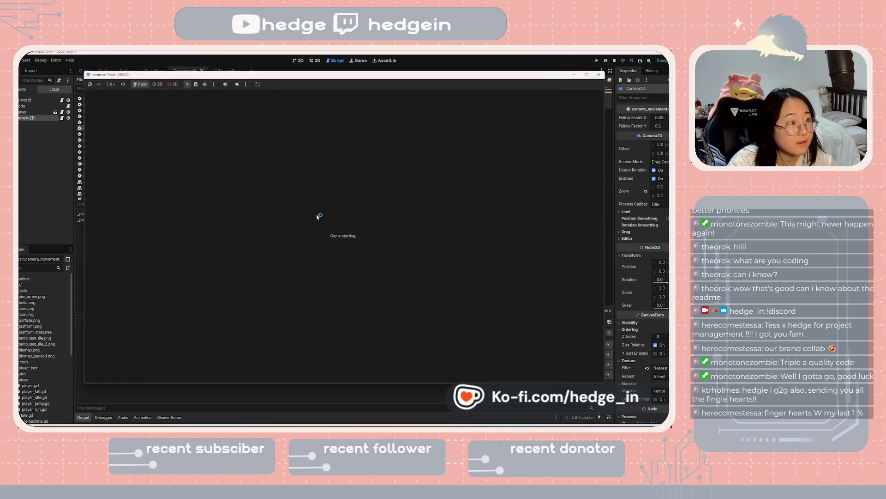
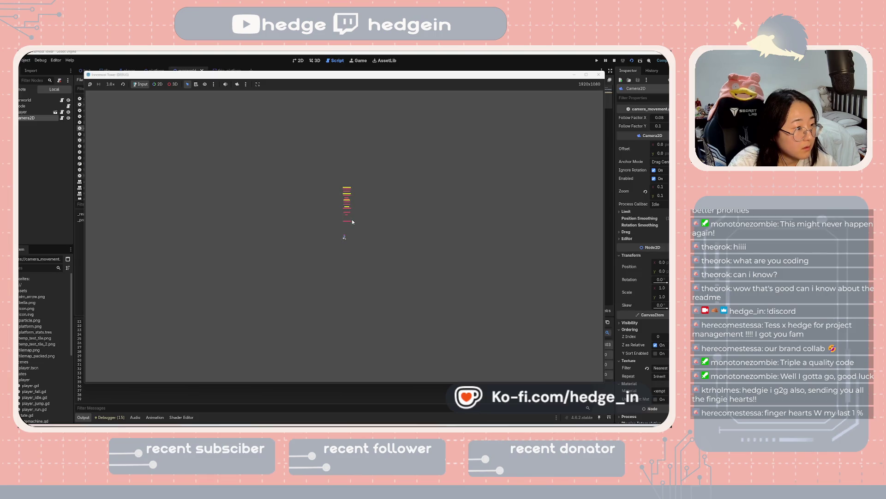
Stop the running game and open test_level.json from the script list
left_click(614, 62)
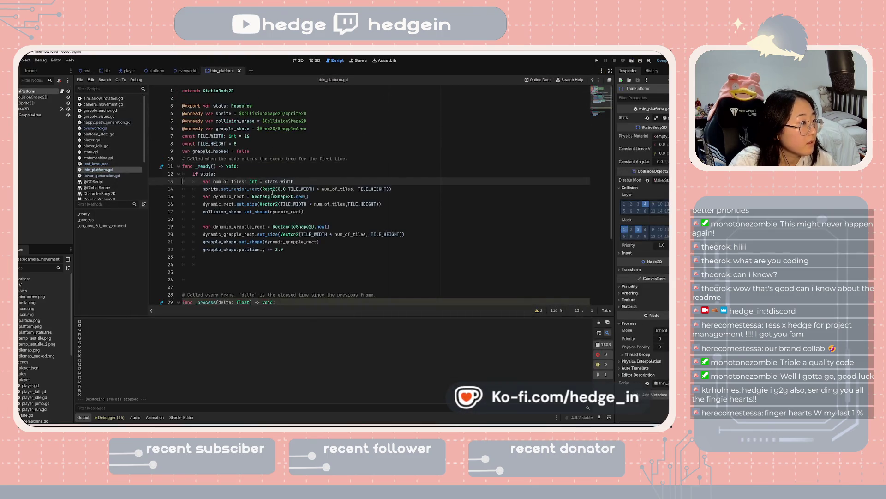
left_click(190, 71)
left_click(225, 70)
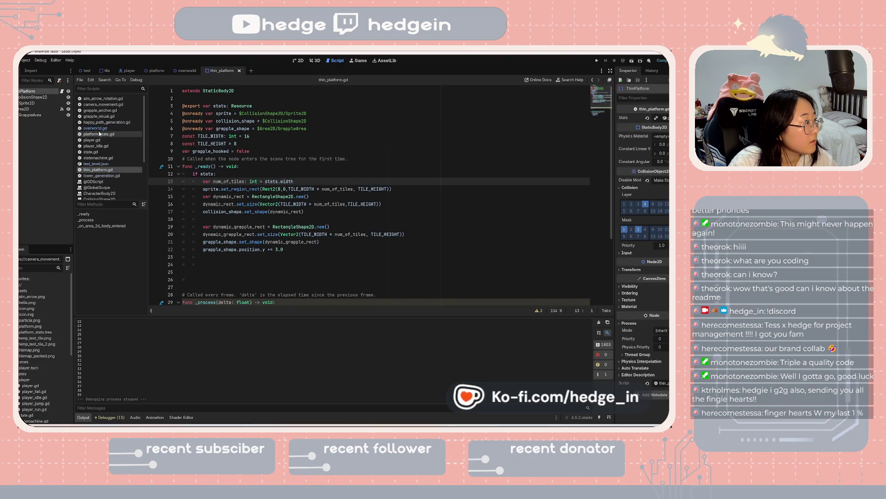
left_click(96, 163)
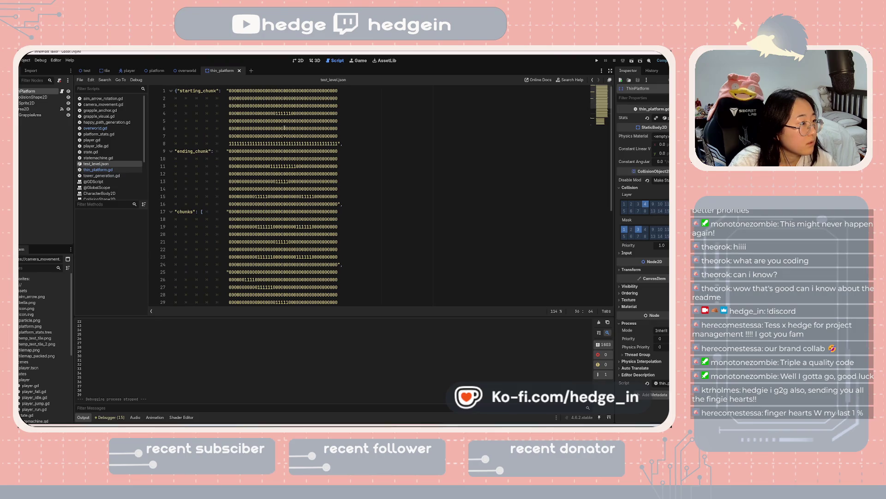
Replace zeros with 1s on the chunk rows at lines 33–39 of test_level.json
scroll(272, 208, "down", 5)
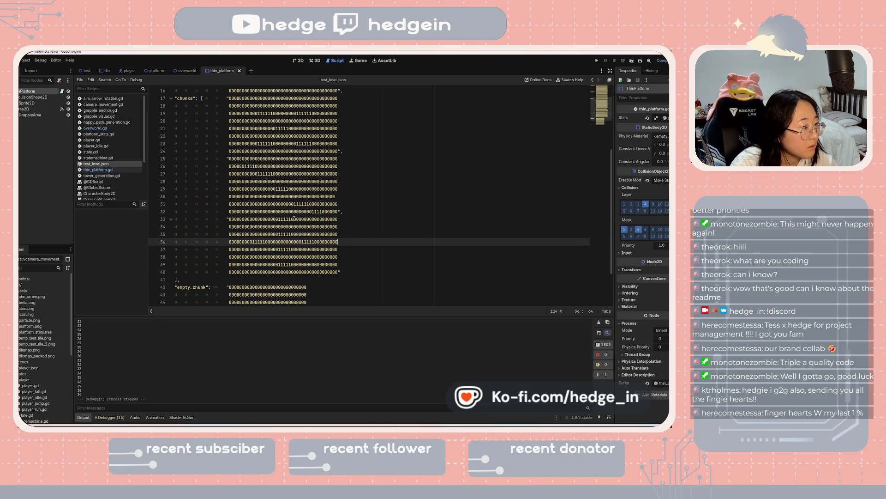
left_click(278, 264)
key("BackSpace")
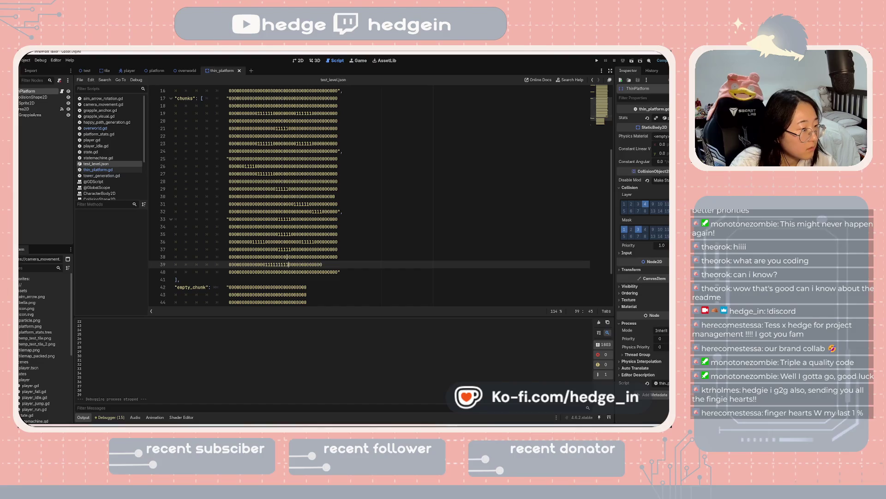
type("1111")
left_click_drag(270, 249, 298, 249)
type("1111")
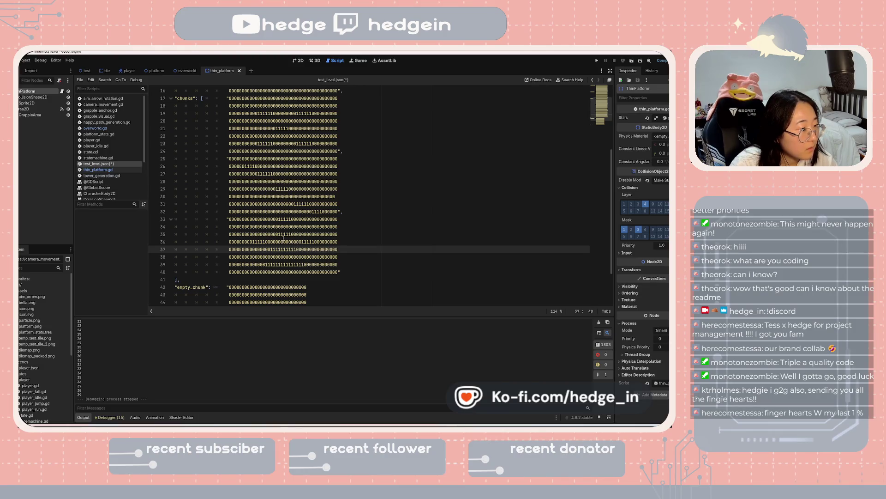
left_click(269, 234)
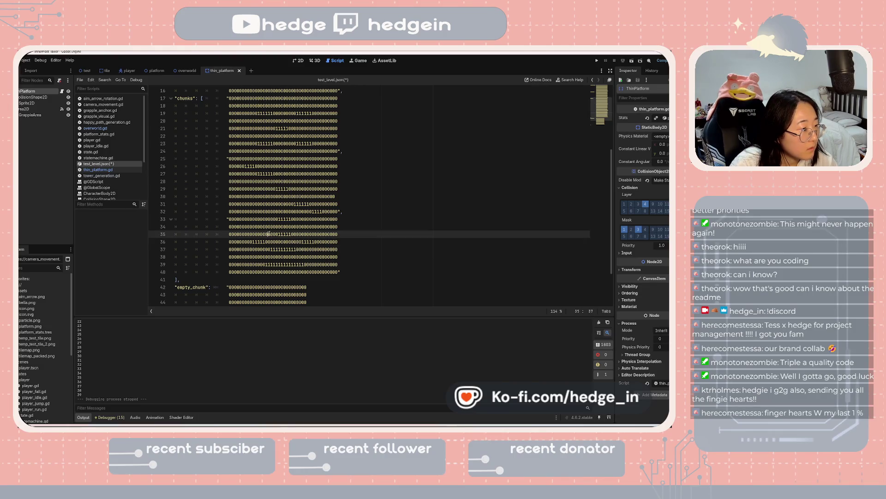
type("1111")
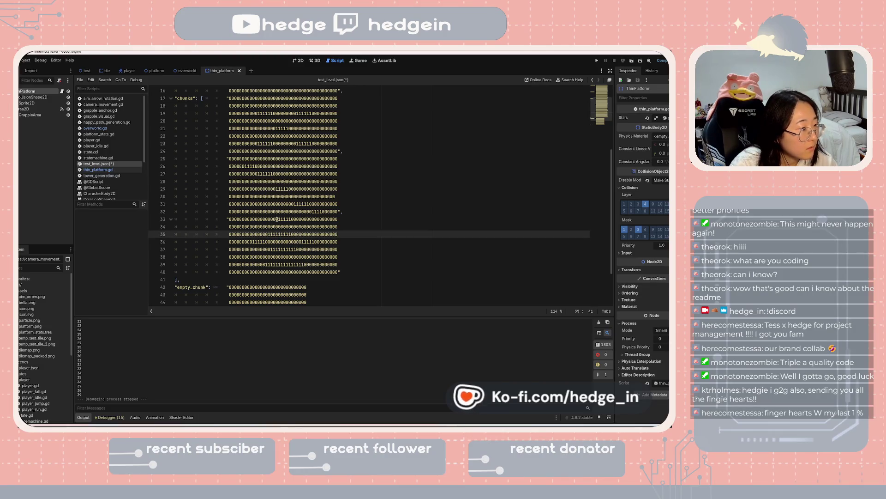
left_click(273, 219)
left_click_drag(273, 219, 284, 219)
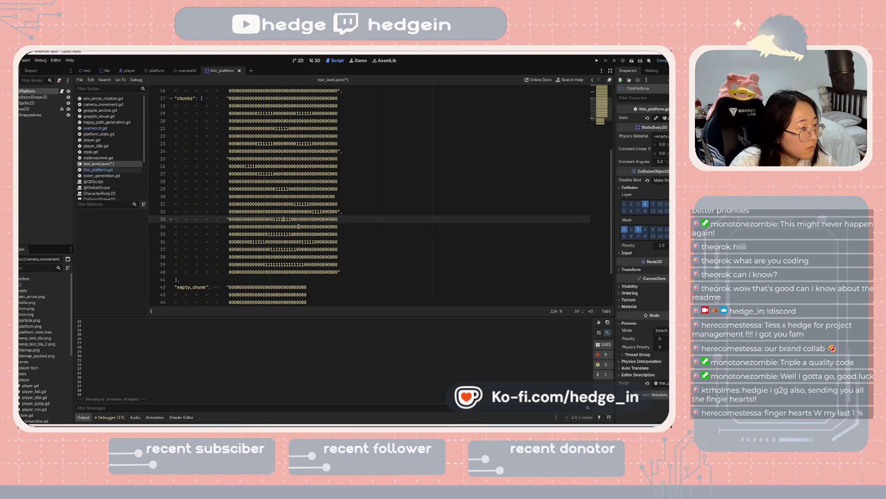
Add runs of 1s to the starting_chunk's second and third rows, save, and return to overworld
scroll(284, 215, "up", 5)
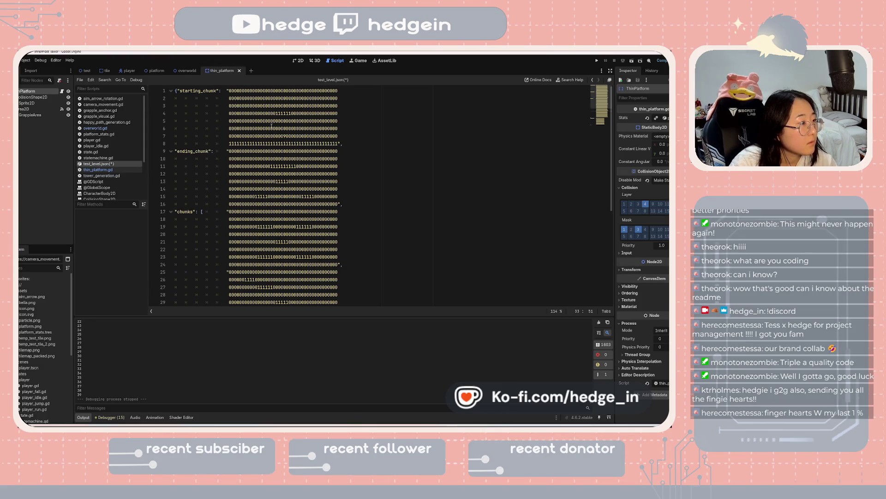
left_click_drag(264, 98, 308, 98)
type("111111111111111111")
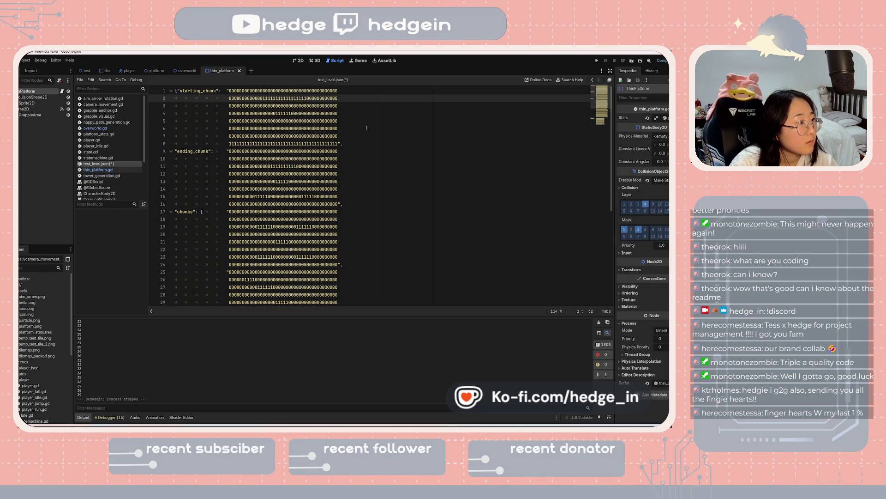
key("ctrl+s")
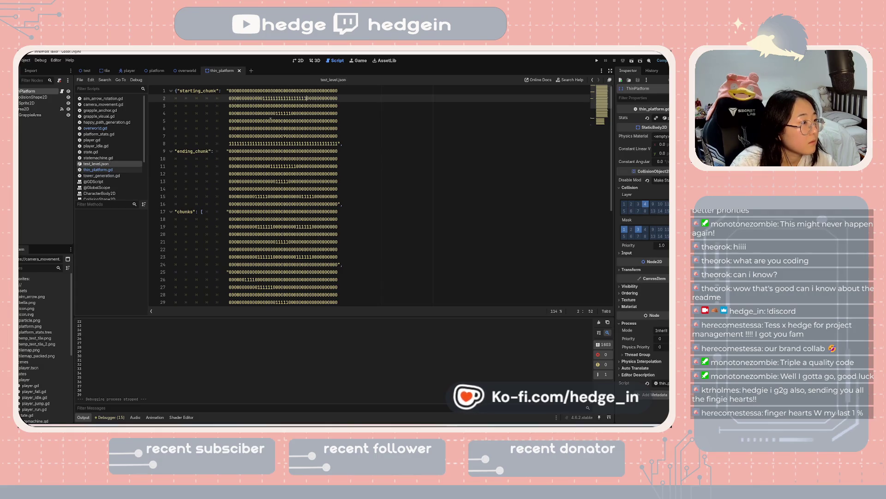
left_click(294, 106)
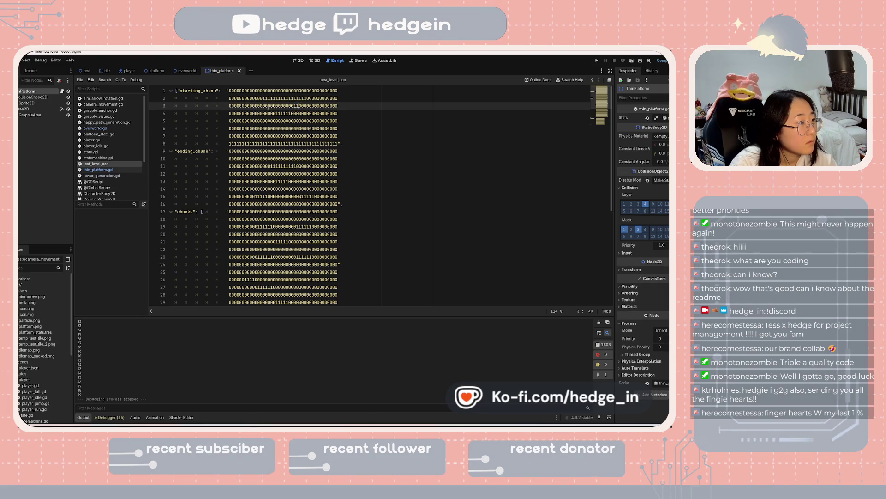
left_click(342, 106)
key("ctrl+s")
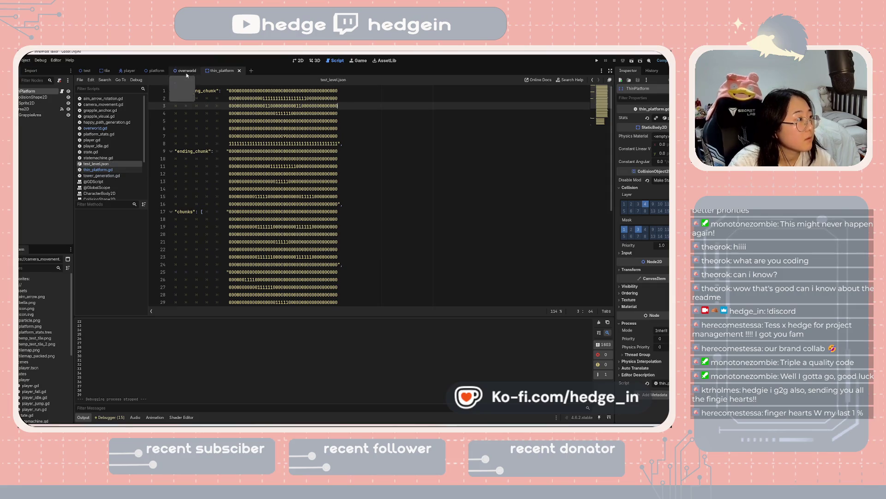
left_click(185, 71)
Run the game to test the new platform data, stop it, and cycle through the scene tabs
left_click(623, 61)
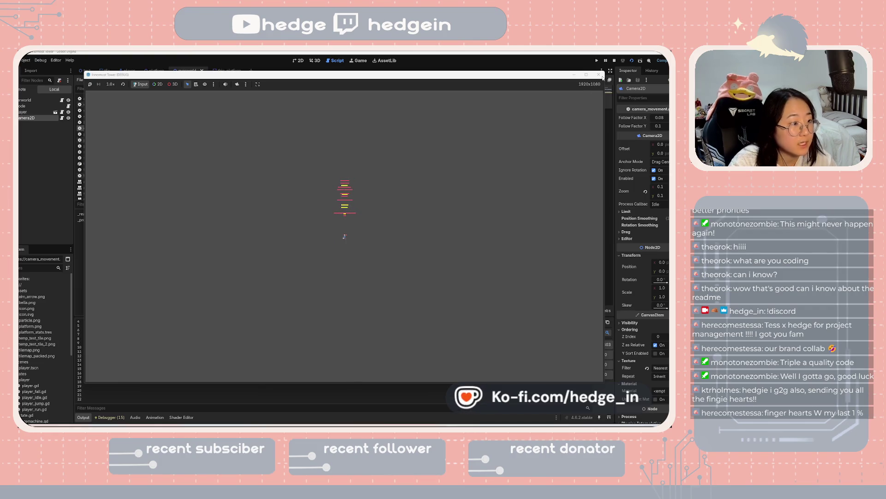
left_click(598, 75)
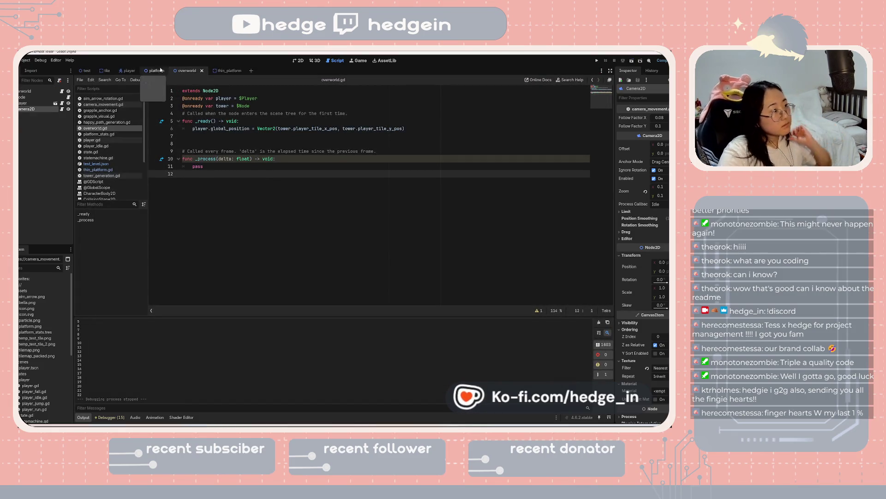
left_click(226, 70)
left_click(187, 71)
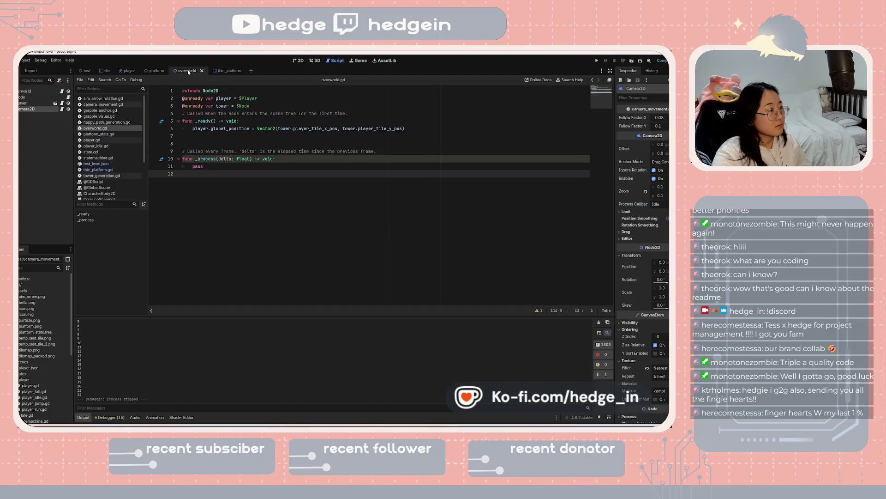
left_click(147, 70)
left_click(227, 70)
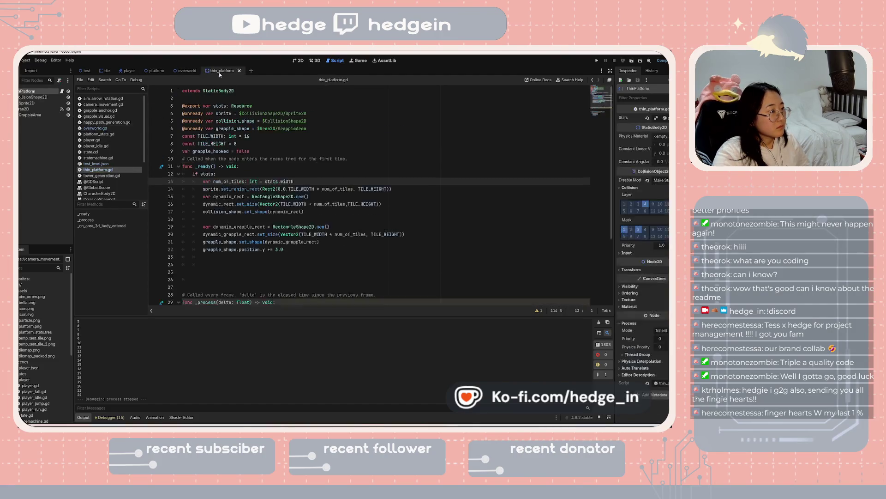
Open tower_generation.gd, then happy_path_generation.gd, and scroll to its parsed_room_string code
scroll(193, 108, "down", 4)
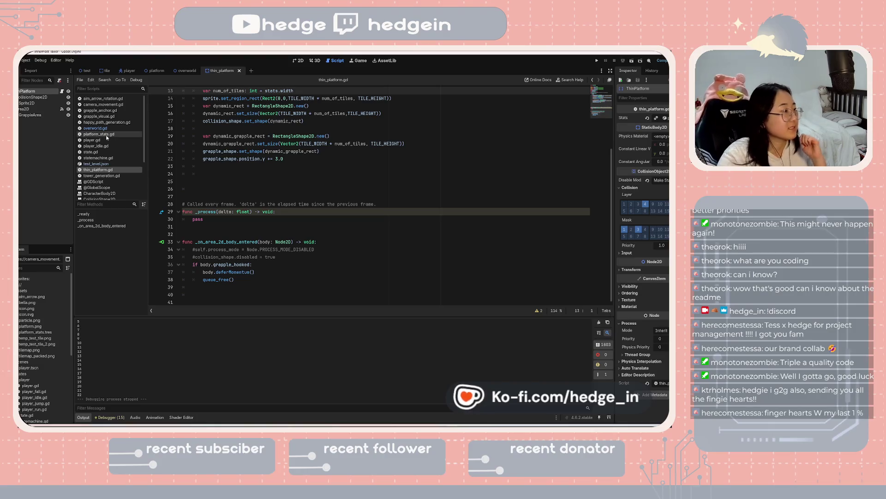
left_click(107, 176)
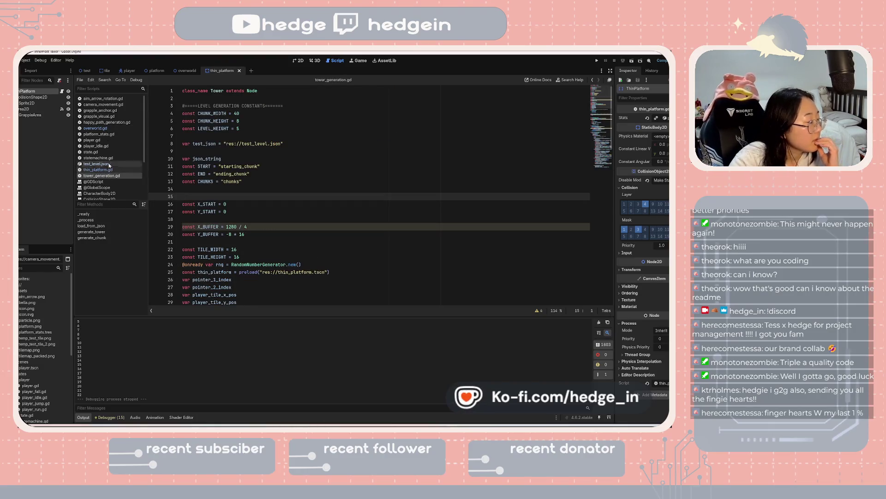
left_click(107, 122)
scroll(277, 224, "down", 20)
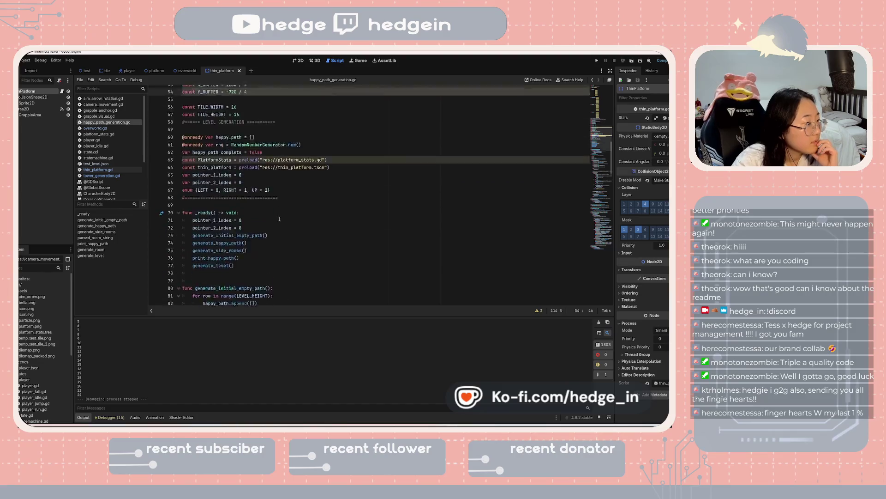
scroll(277, 225, "down", 14)
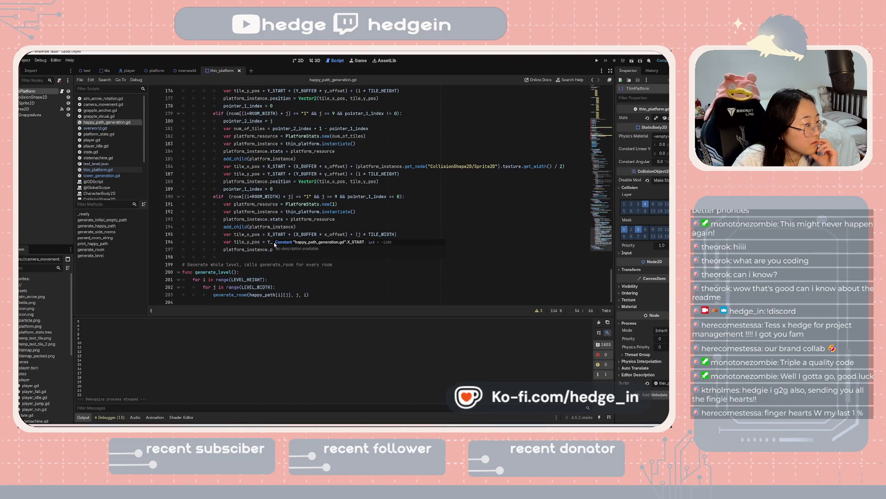
scroll(297, 257, "up", 10)
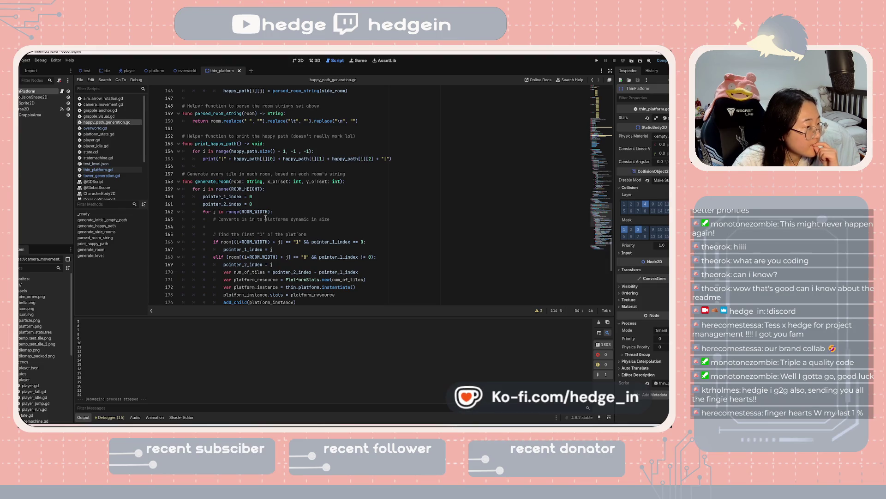
scroll(271, 220, "up", 4)
scroll(282, 229, "up", 1)
Select the parsed_room_string lines around 149–150 and switch to the overworld script
left_click_drag(358, 234, 203, 227)
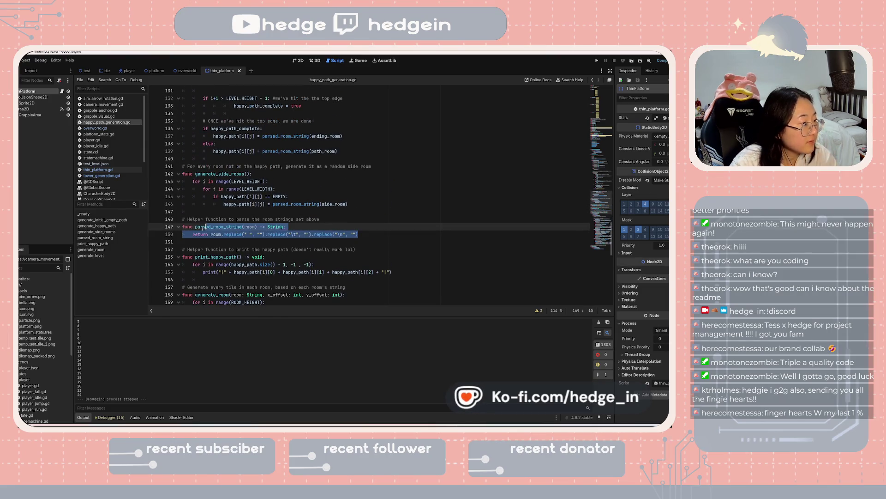
key("shift+Home")
key("ctrl+c")
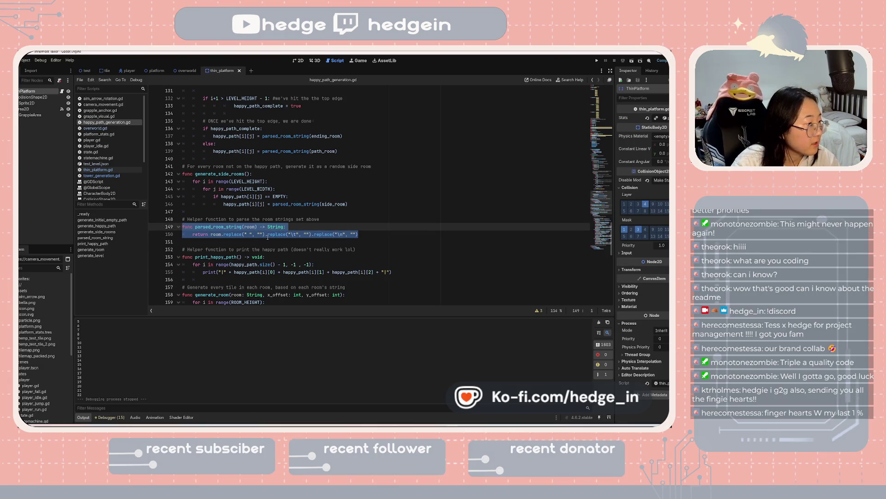
left_click(366, 231)
scroll(366, 230, "up", 1)
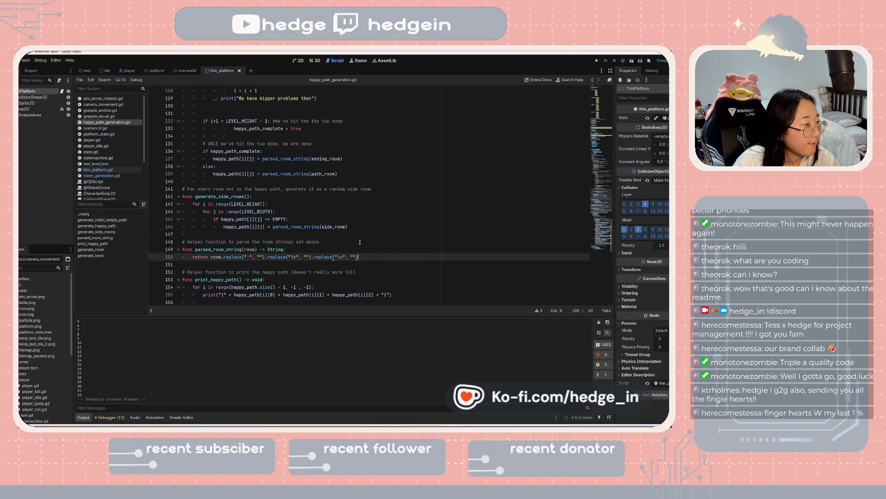
scroll(357, 249, "up", 1)
scroll(358, 249, "up", 3)
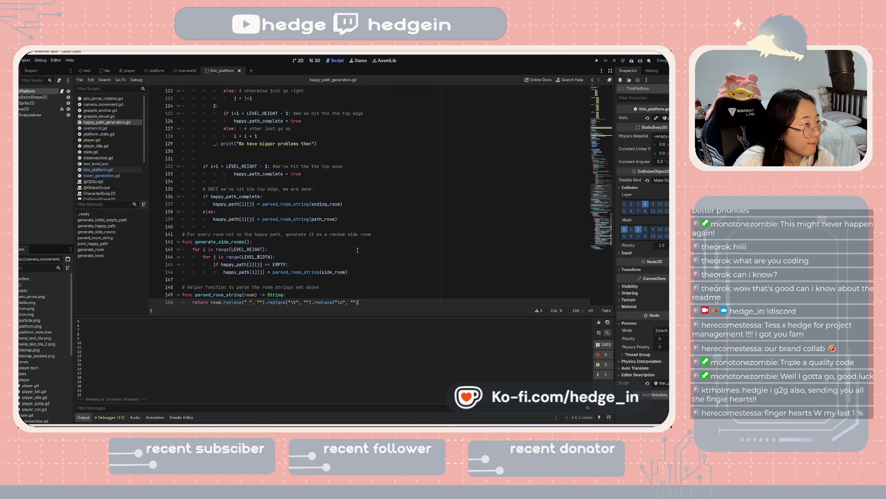
scroll(354, 246, "down", 4)
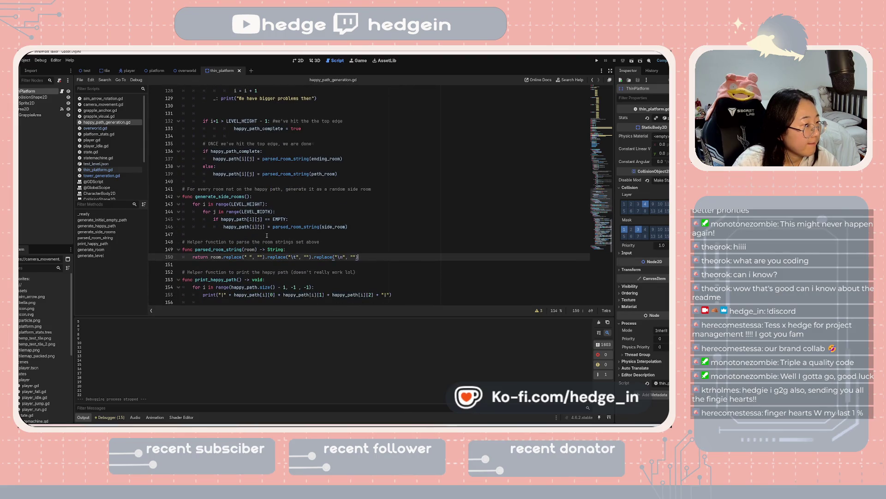
left_click(186, 70)
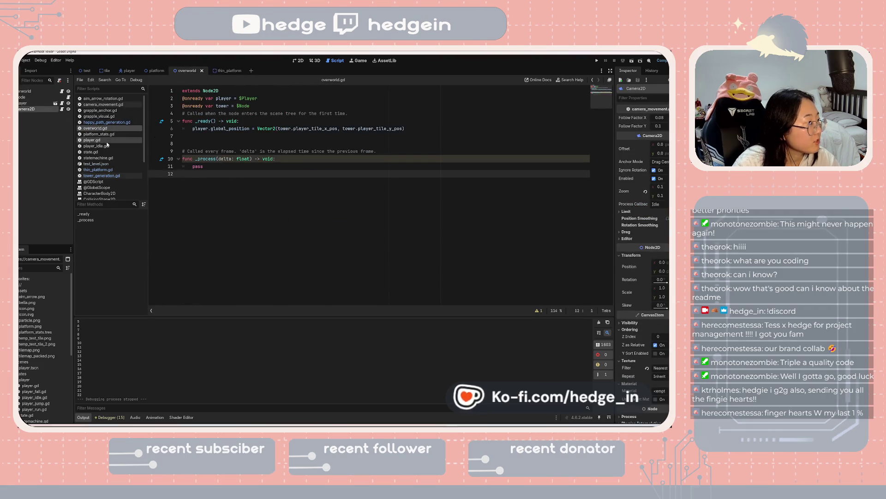
Paste the parsed_room_string helper function at the end of tower_generation.gd
left_click(98, 175)
scroll(253, 239, "down", 15)
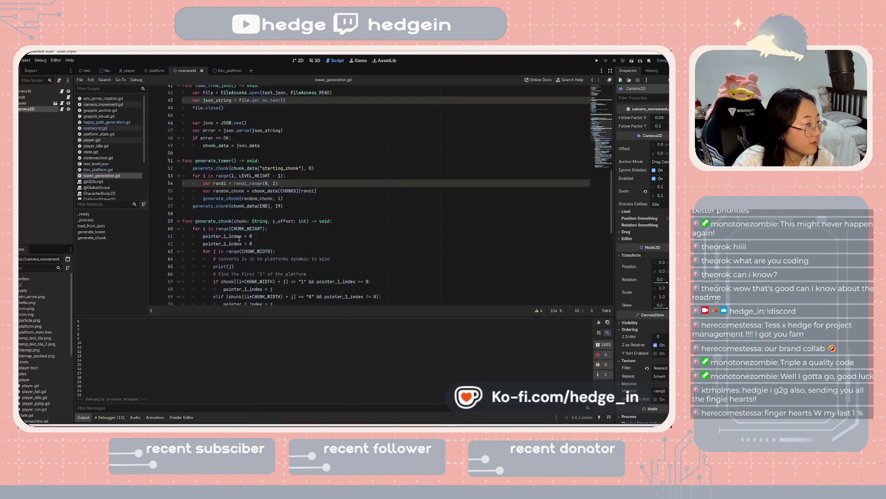
scroll(253, 239, "up", 2)
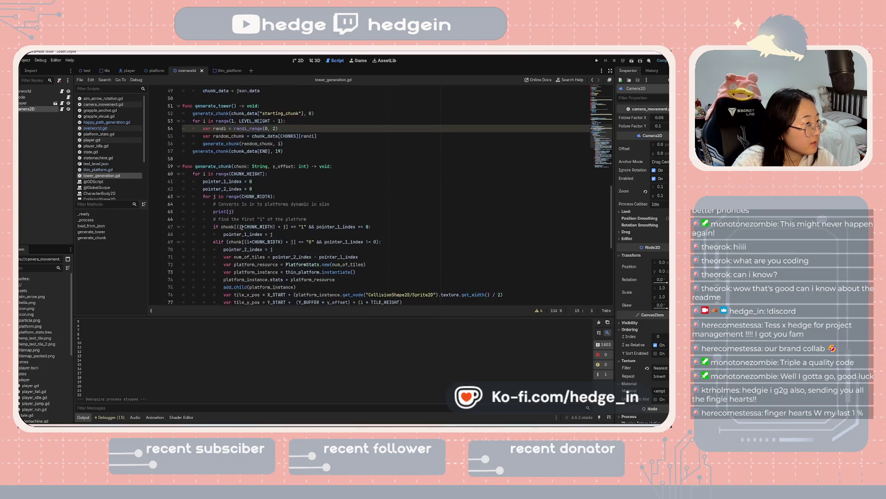
scroll(238, 203, "down", 9)
left_click(381, 300)
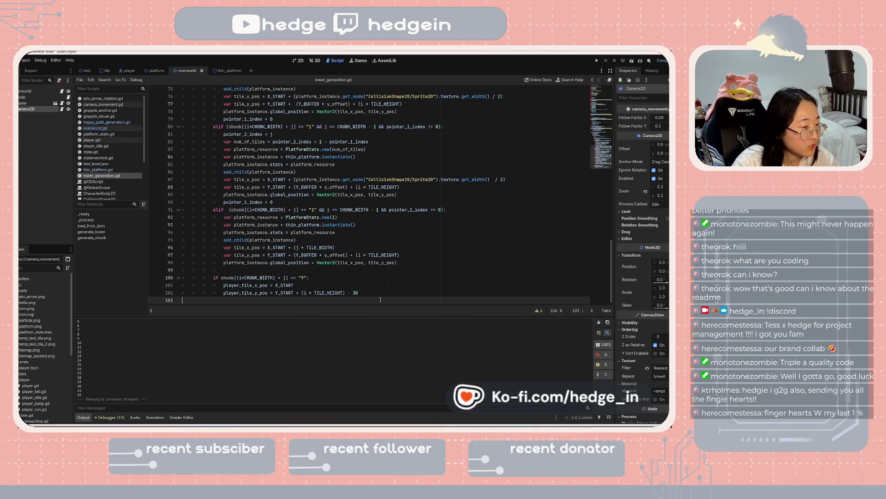
key("ctrl+v")
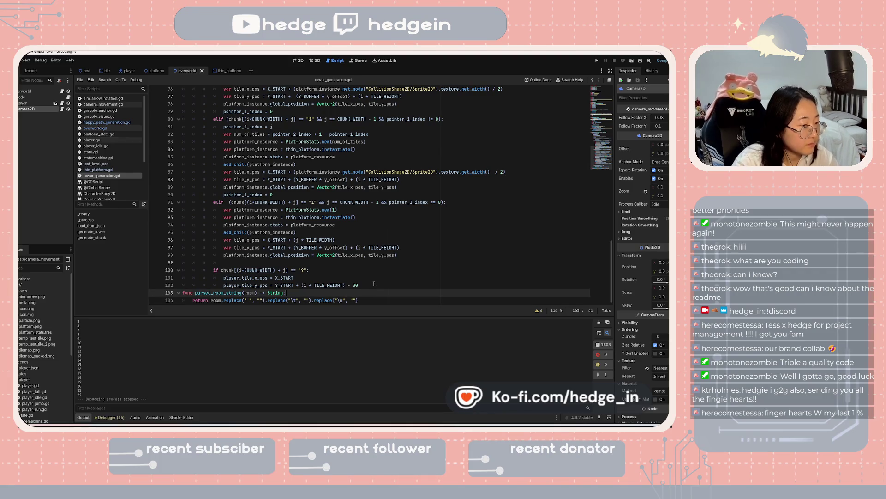
Wrap the chunk_data[START] argument in parsed_room_string() inside generate_tower
scroll(311, 216, "up", 9)
scroll(311, 217, "up", 2)
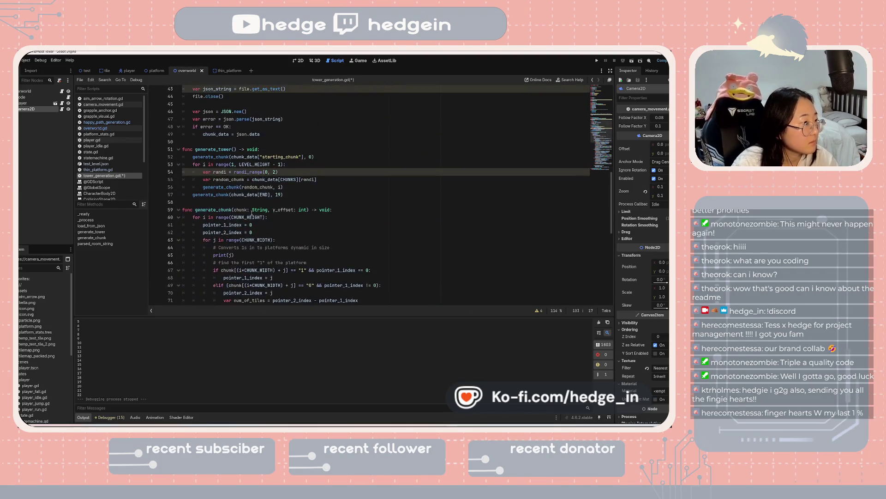
left_click(271, 150)
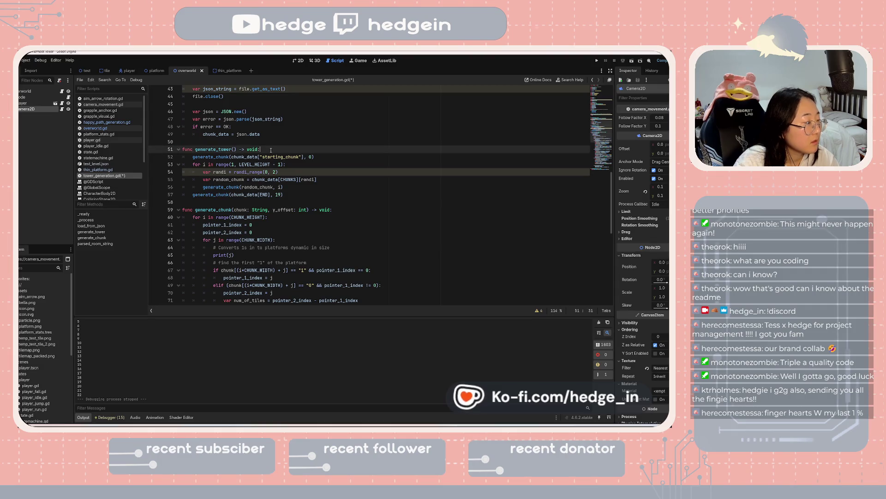
left_click(232, 157)
type("parsed")
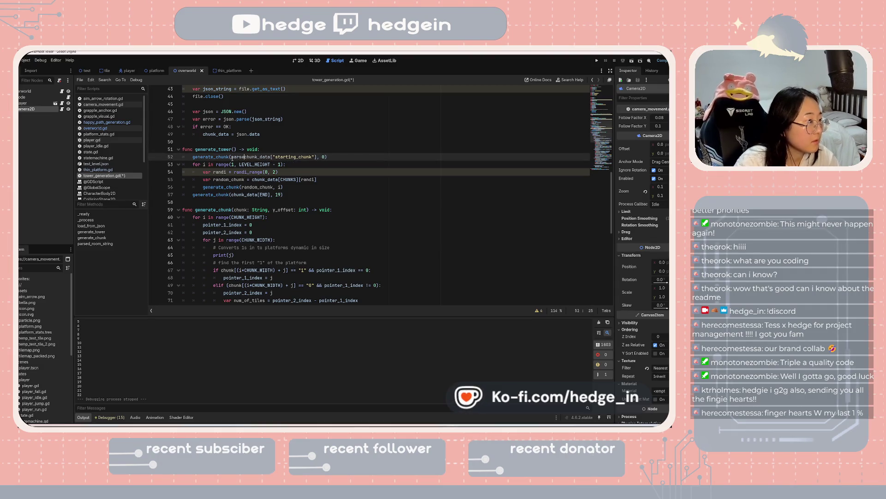
scroll(252, 207, "down", 8)
scroll(253, 207, "up", 7)
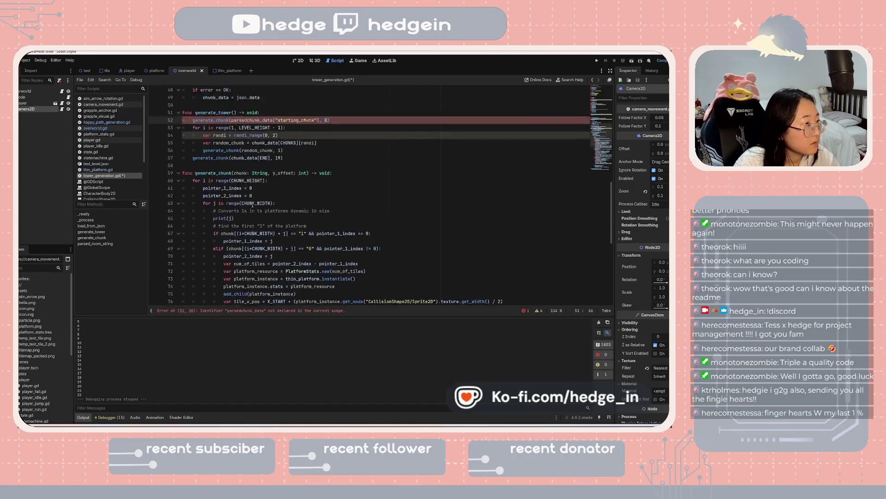
type("_room(")
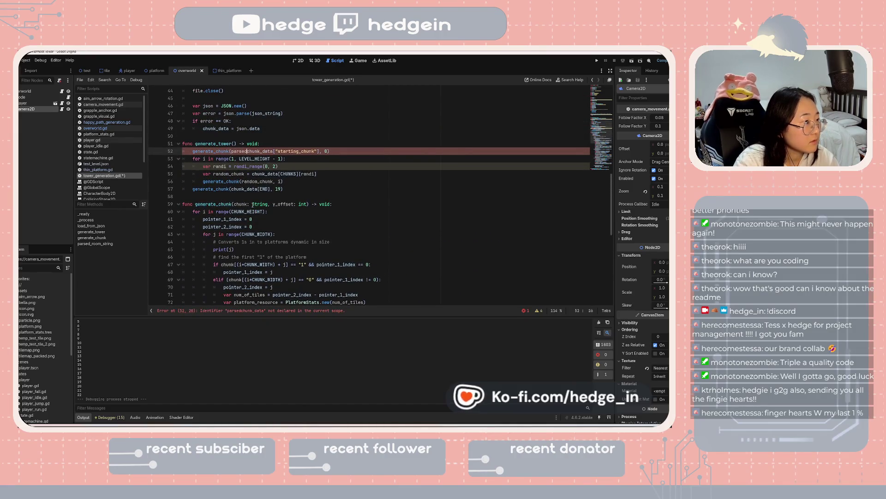
key("BackSpace")
key("BackSpace")
key("BackSpace")
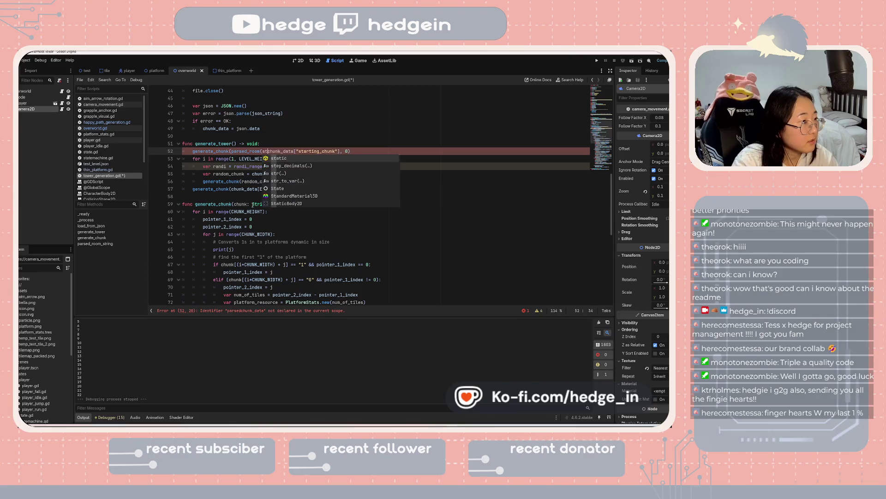
type("(")
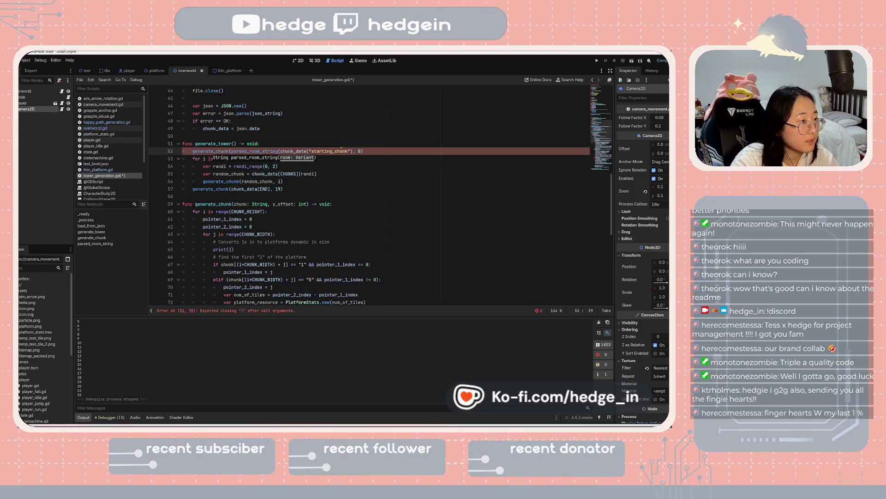
left_click(355, 151)
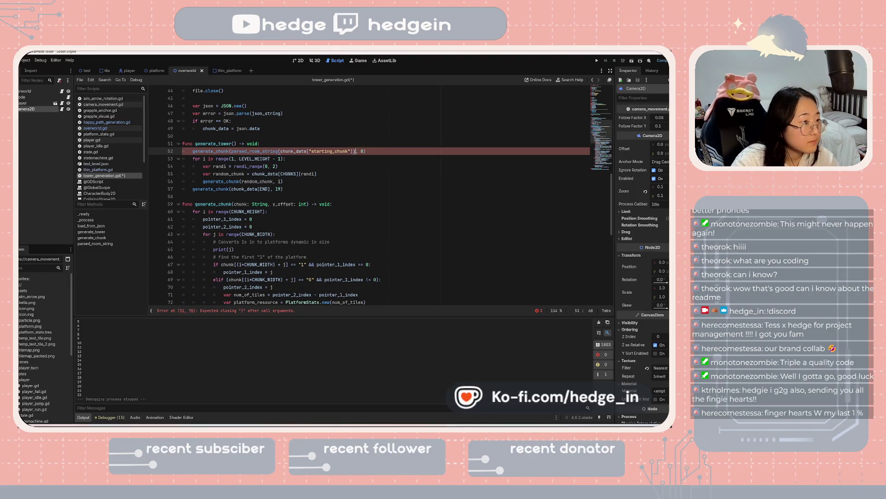
type(")")
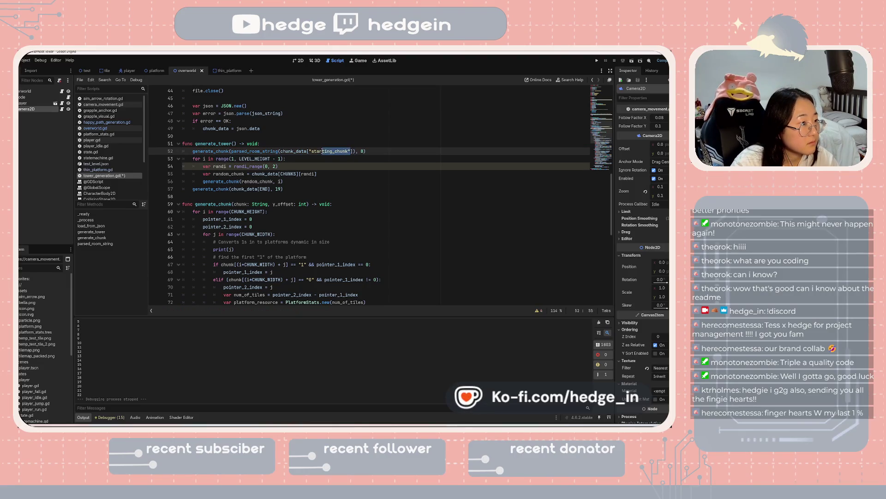
type("STA")
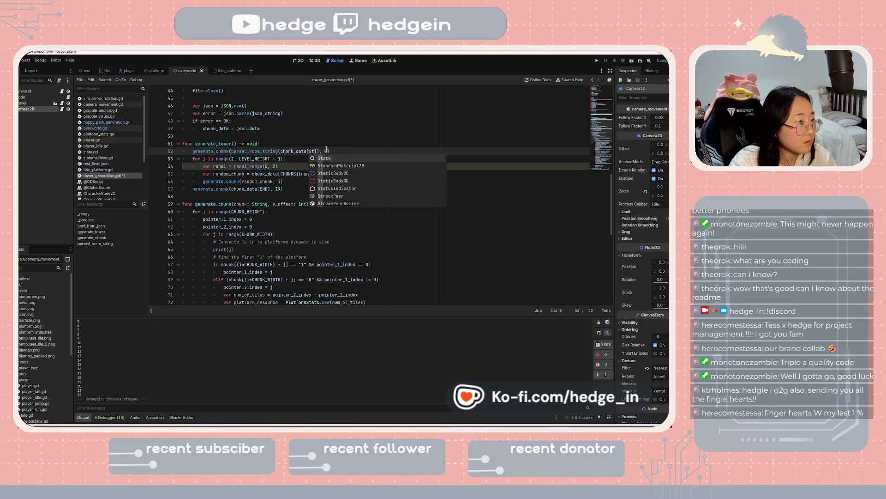
type("RT")
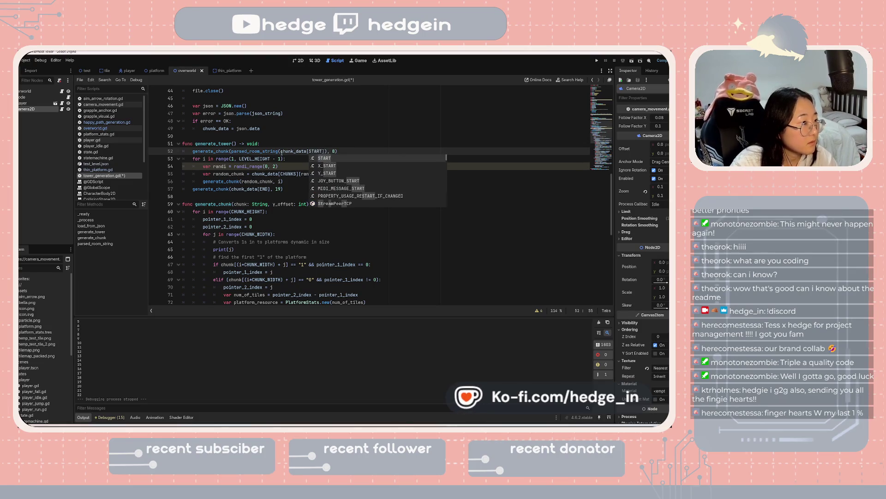
left_click_drag(282, 152, 246, 152)
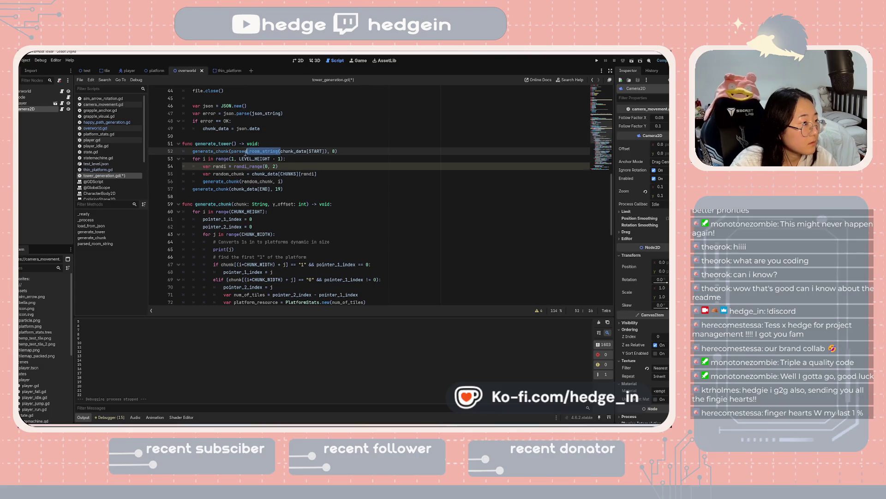
Wrap the random CHUNKS and END chunk data in parsed_room_string(), save, and run the game
left_click(269, 174)
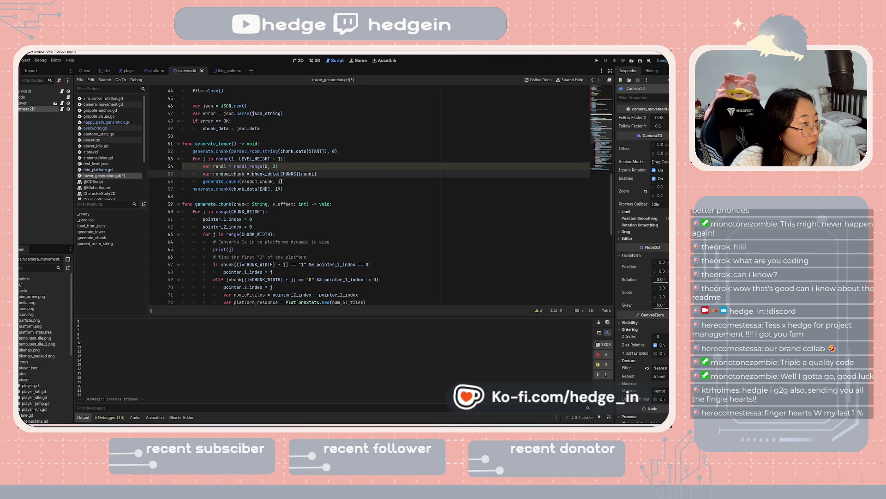
type("parsed_room_string(")
type(")")
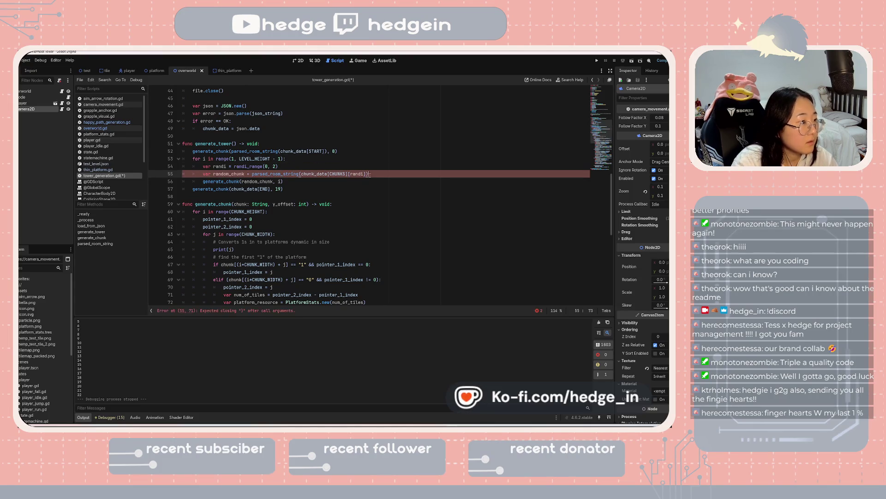
left_click(329, 187)
left_click(279, 189)
type("parsed_room_string(")
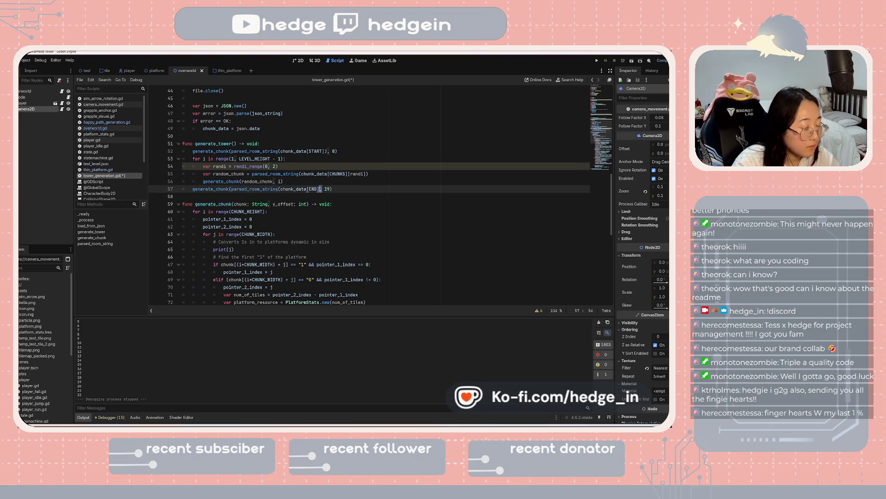
key("ctrl+0")
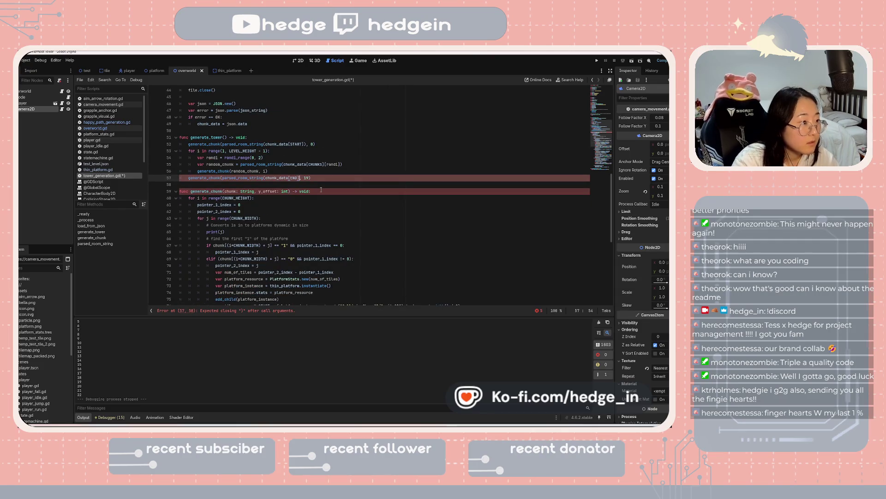
type(")")
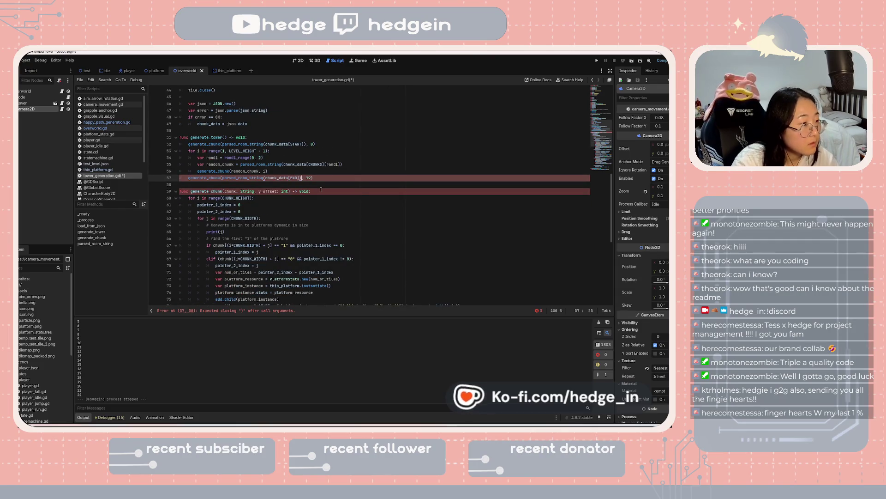
key("ctrl+equal")
key("ctrl+equal")
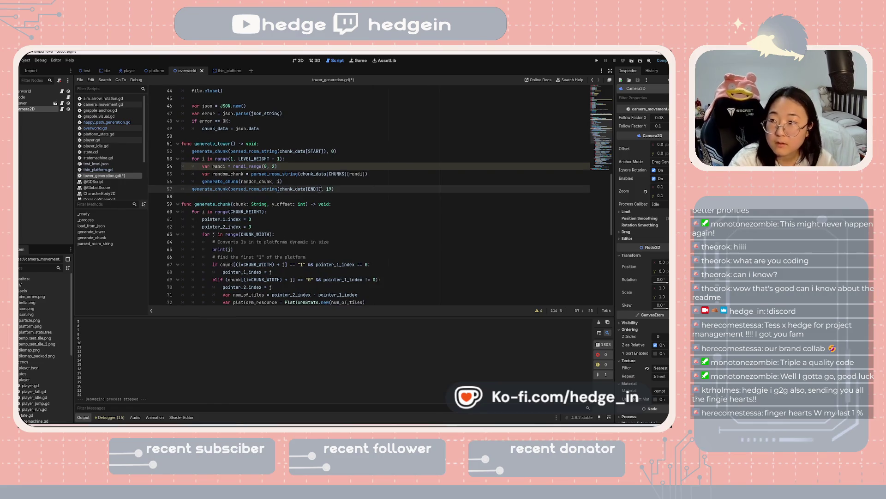
key("ctrl+s")
left_click(631, 61)
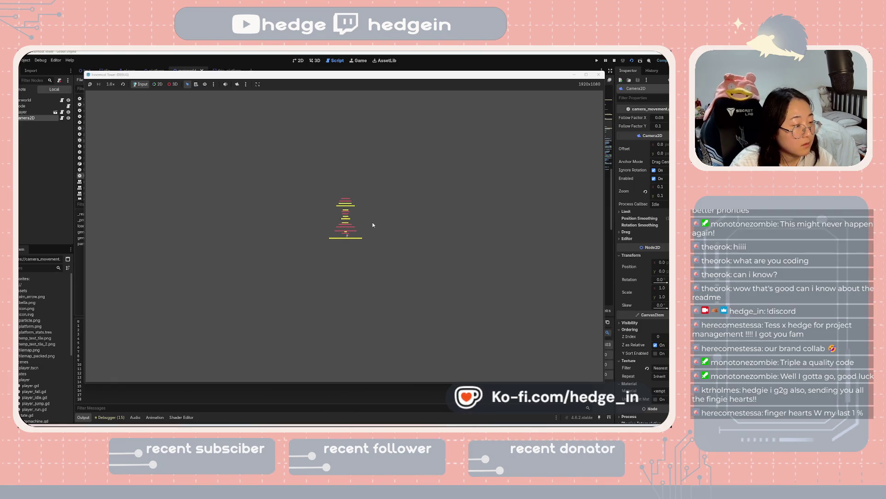
Stop the game and revert the Camera2D Zoom to 1.0 in the Inspector
left_click(599, 75)
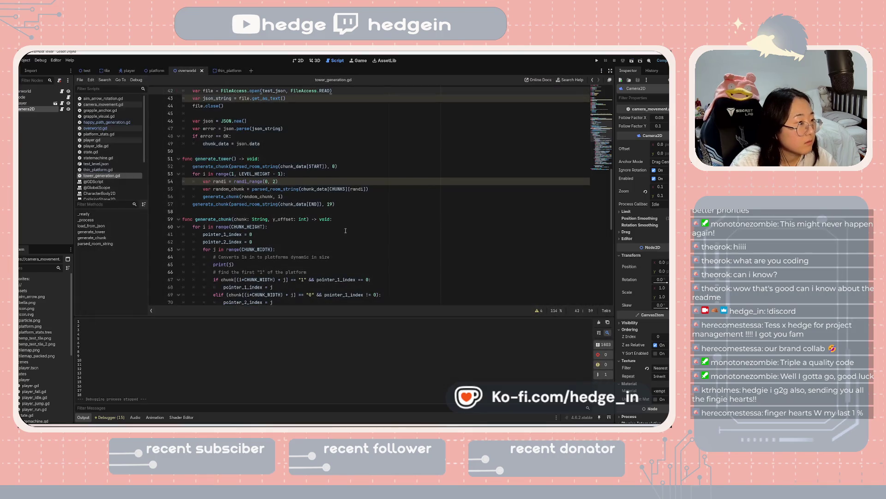
scroll(346, 233, "up", 6)
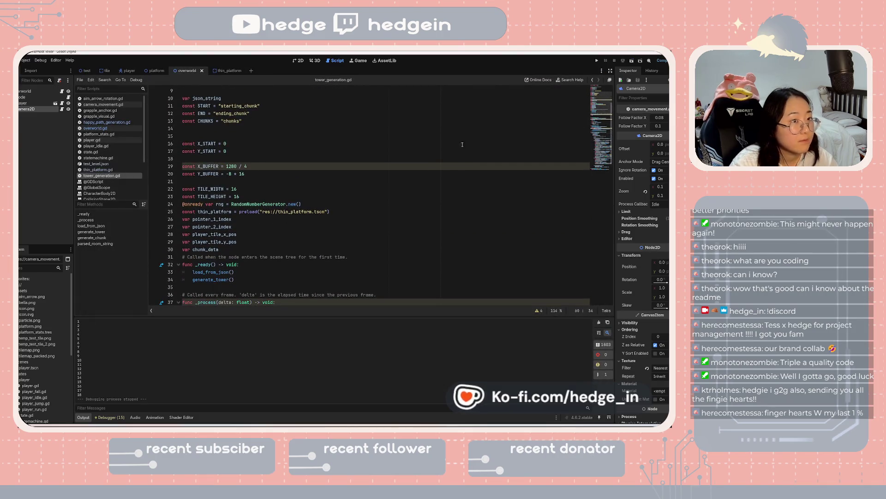
left_click(372, 173)
left_click(327, 141)
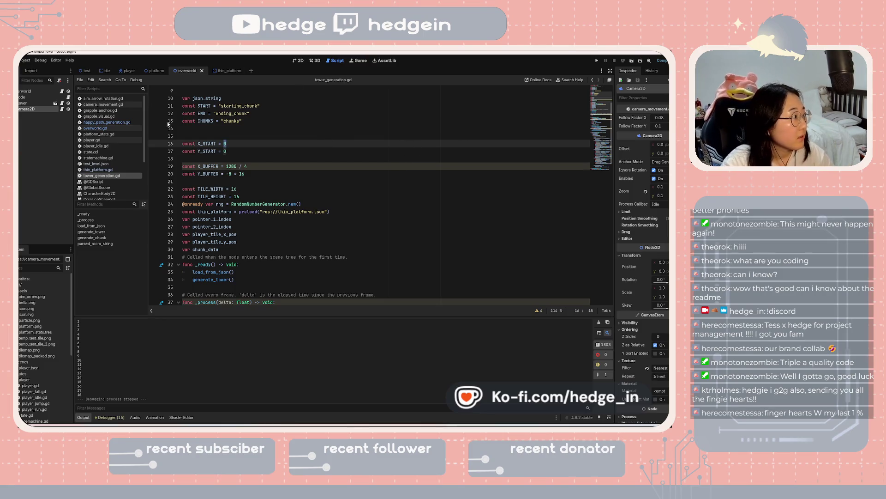
left_click(645, 191)
Relaunch the game, grapple the player up the generated tower platforms, then close it
left_click(623, 61)
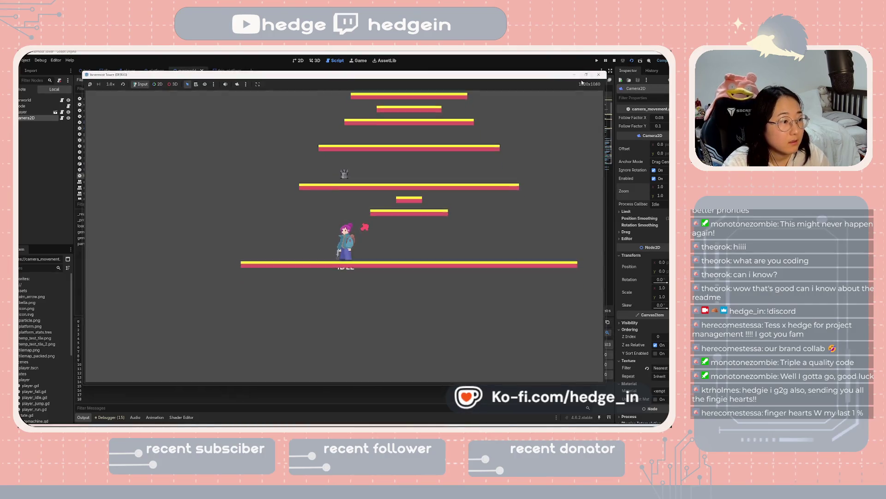
left_click(586, 75)
key("Left")
key("space")
left_click(416, 181)
left_click(409, 169)
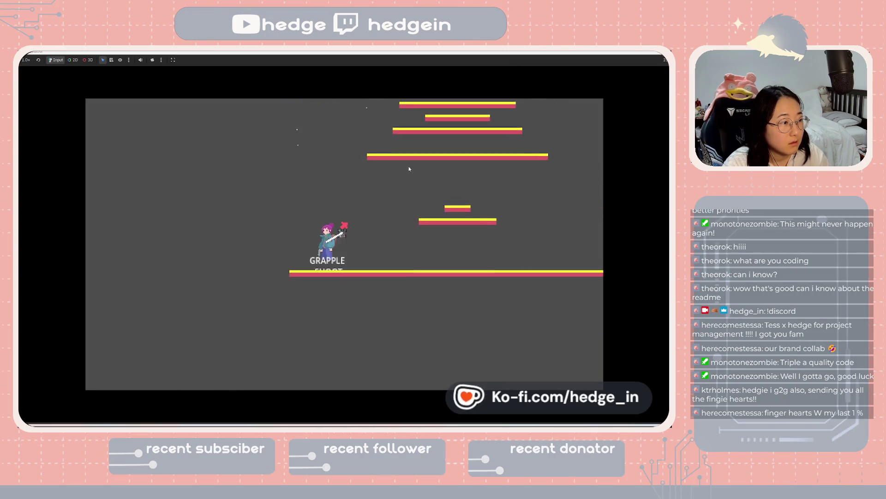
left_click(377, 144)
left_click(385, 139)
left_click(369, 157)
left_click(432, 135)
left_click(386, 151)
key("F8")
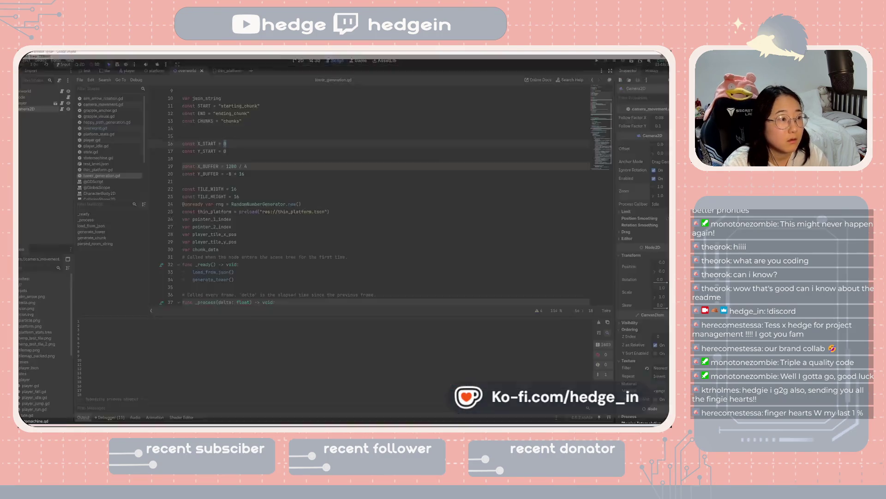
Change LEVEL_HEIGHT on line 6 of tower_generation.gd from 5 to 20
double_click(233, 188)
scroll(233, 189, "down", 3)
scroll(233, 184, "up", 5)
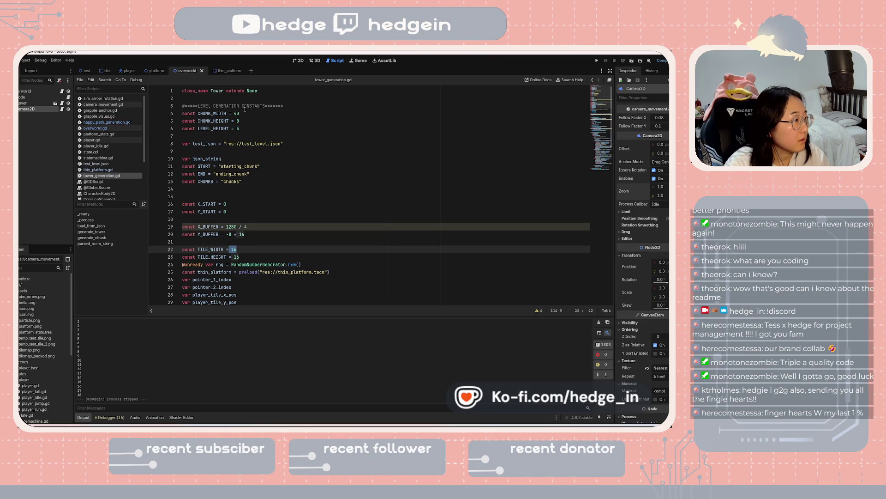
left_click(242, 128)
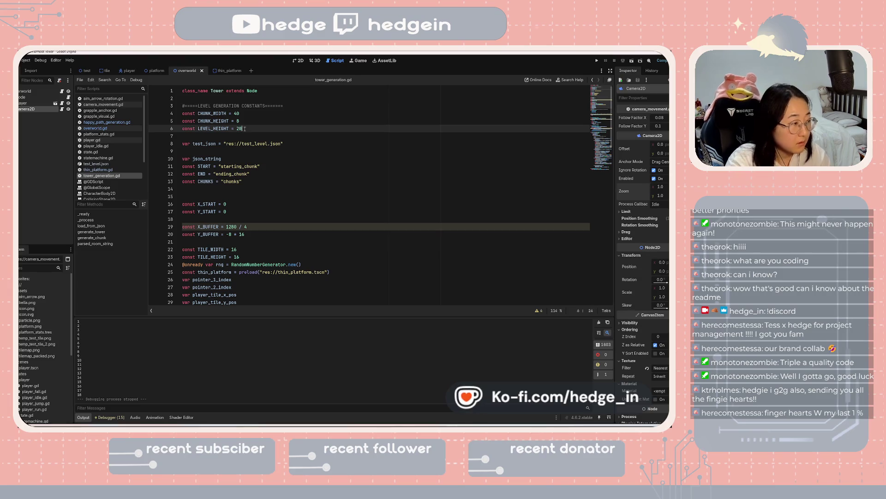
left_click(529, 95)
Run the game and grapple up the taller tower to its topmost platform, then stop
left_click(632, 61)
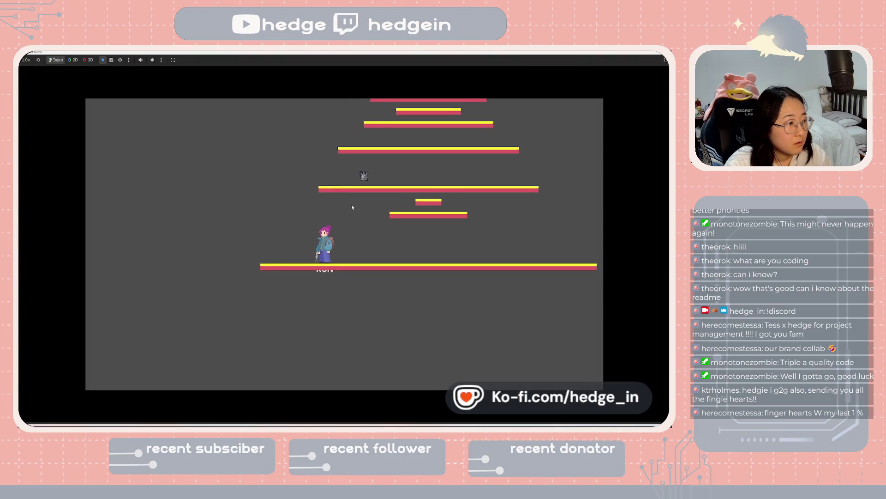
left_click(352, 207)
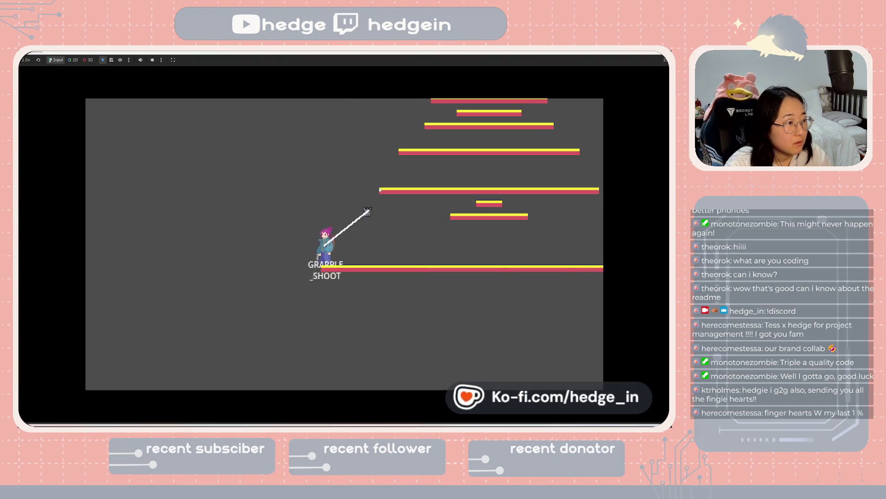
left_click(419, 173)
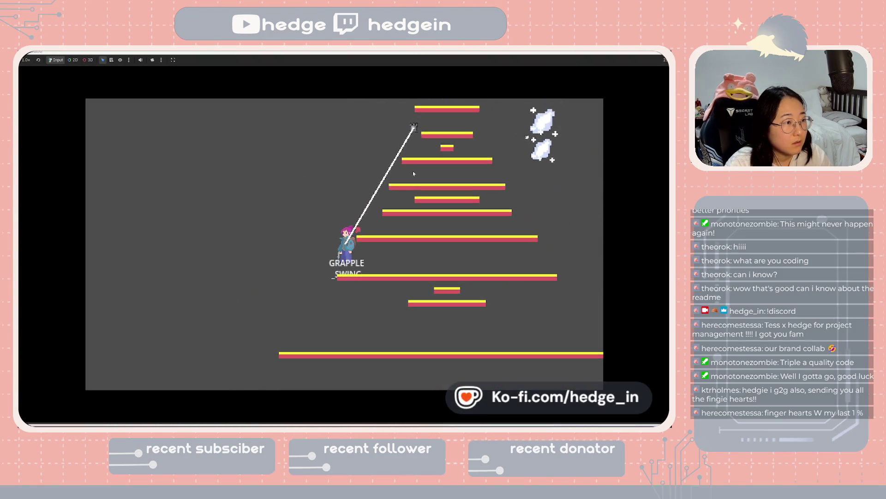
left_click(406, 173)
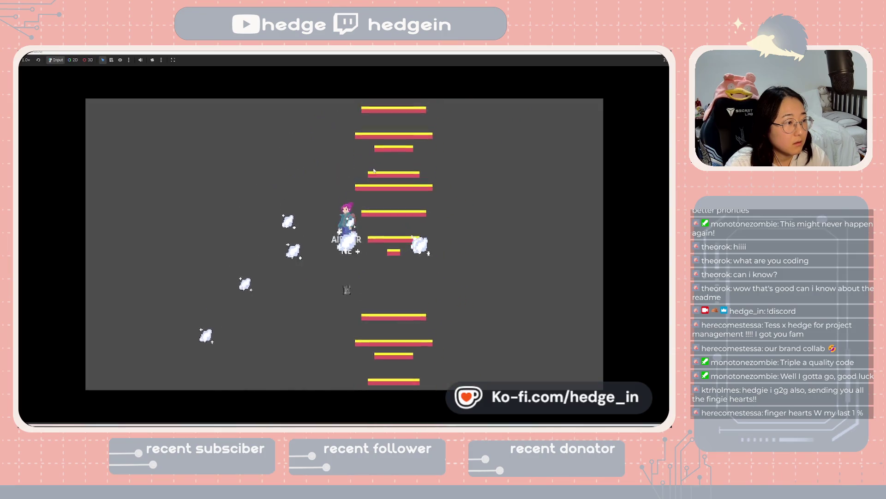
left_click(358, 159)
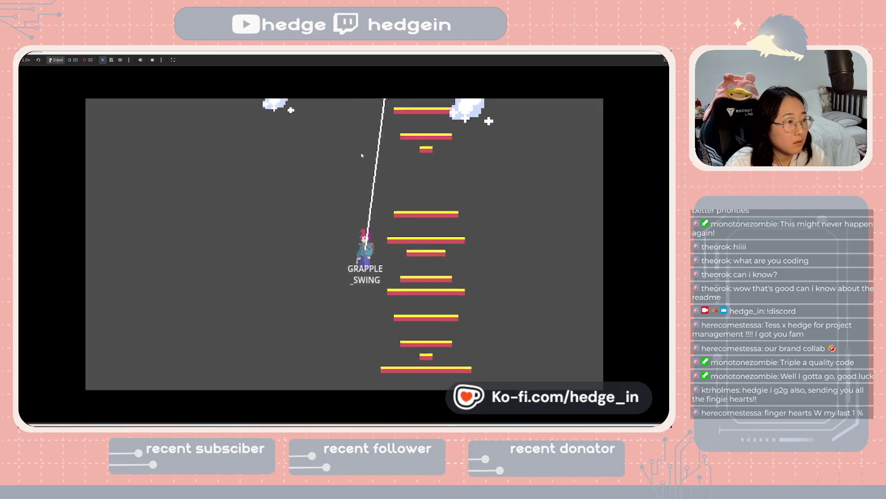
left_click(402, 169)
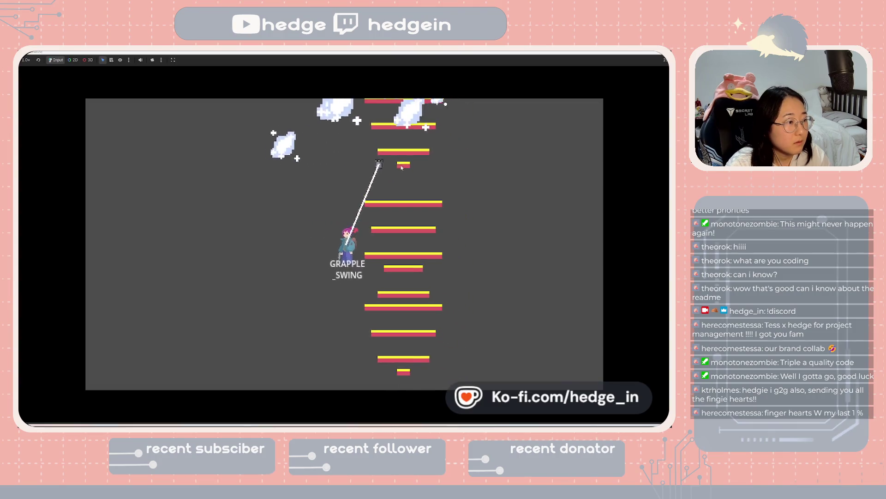
left_click(389, 170)
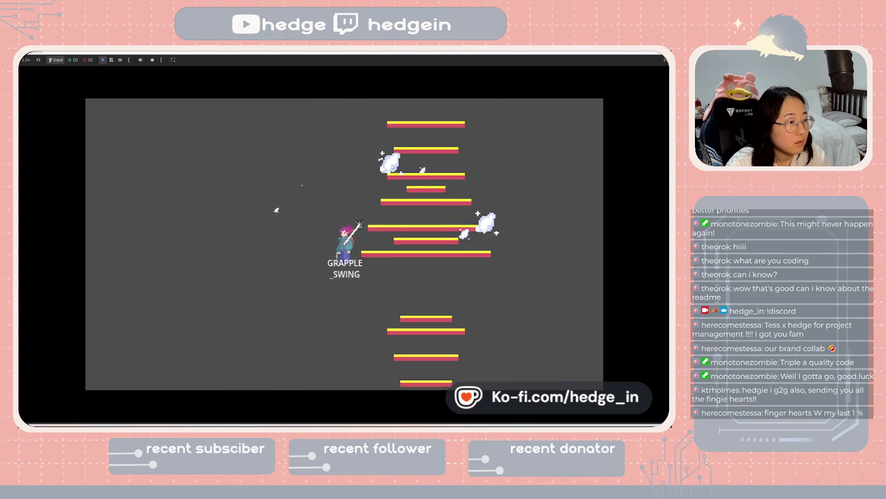
left_click(400, 160)
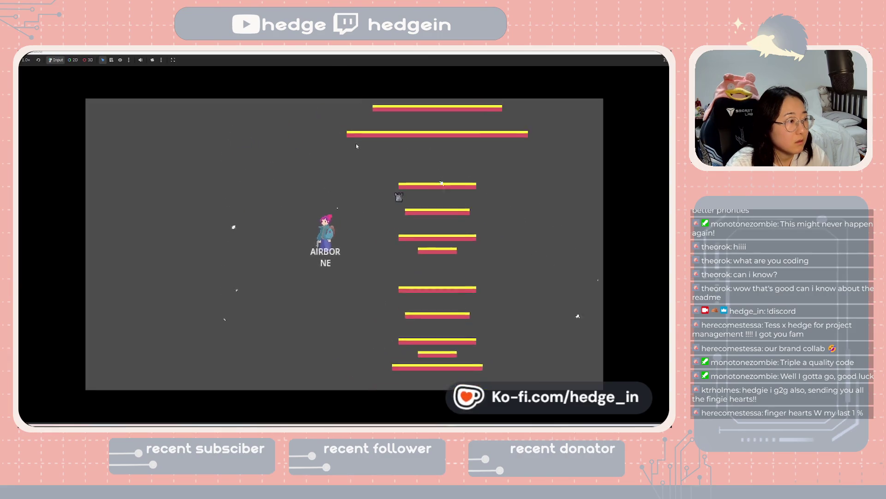
left_click(369, 153)
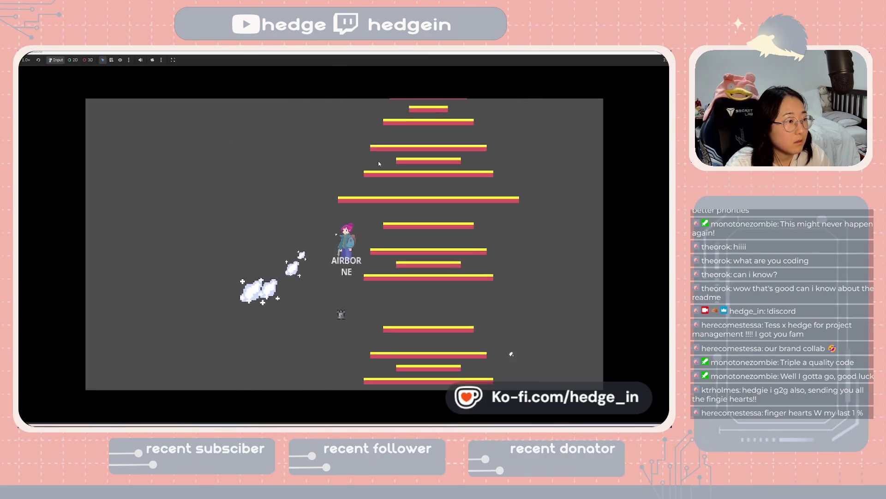
left_click(373, 168)
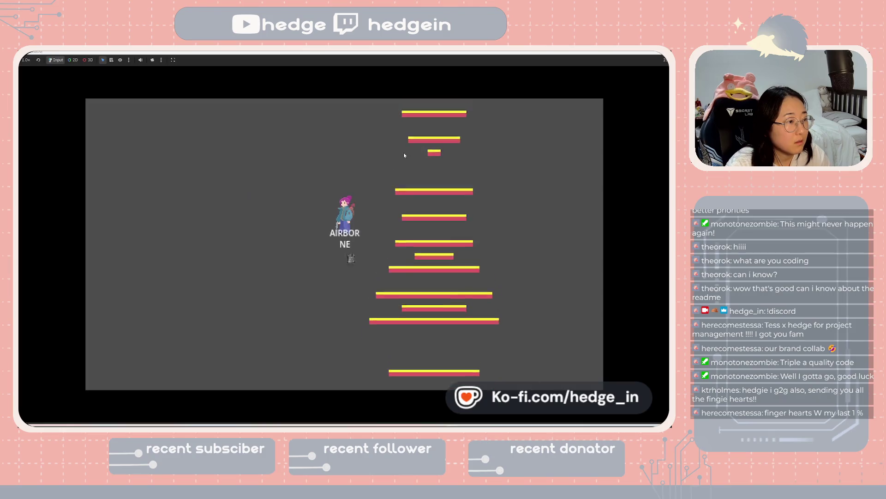
left_click(404, 155)
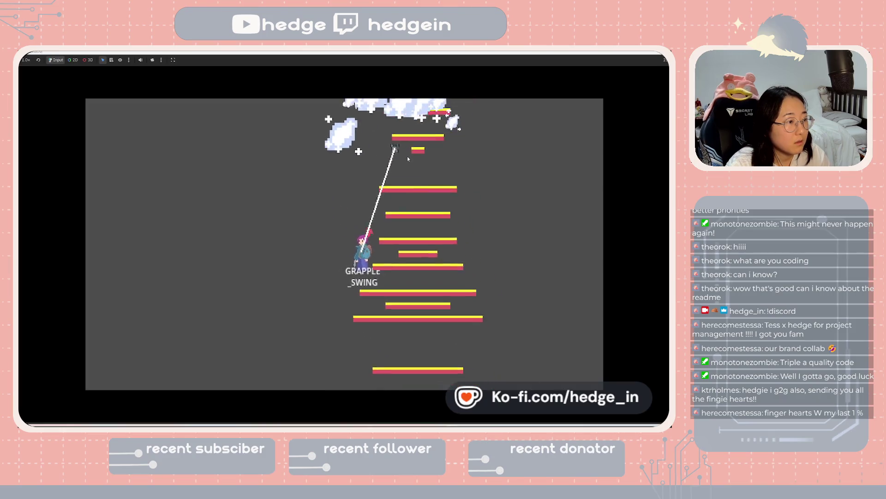
left_click(355, 147)
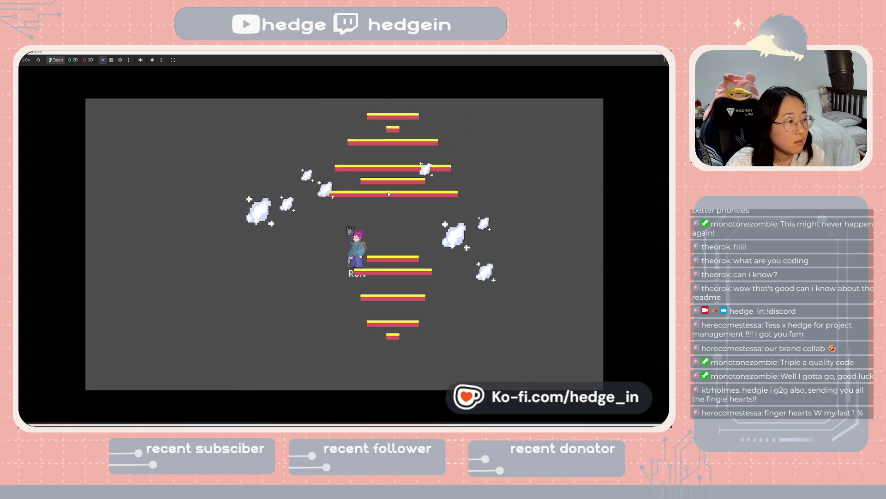
left_click(401, 162)
left_click(397, 158)
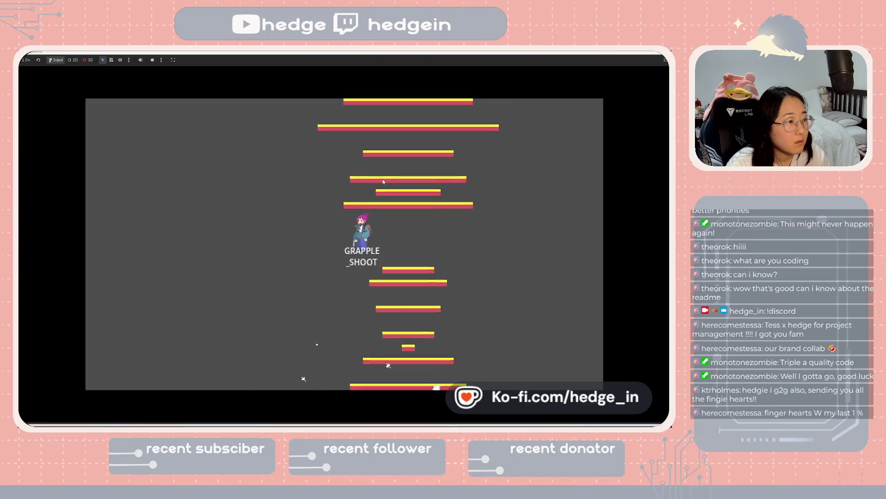
left_click(382, 134)
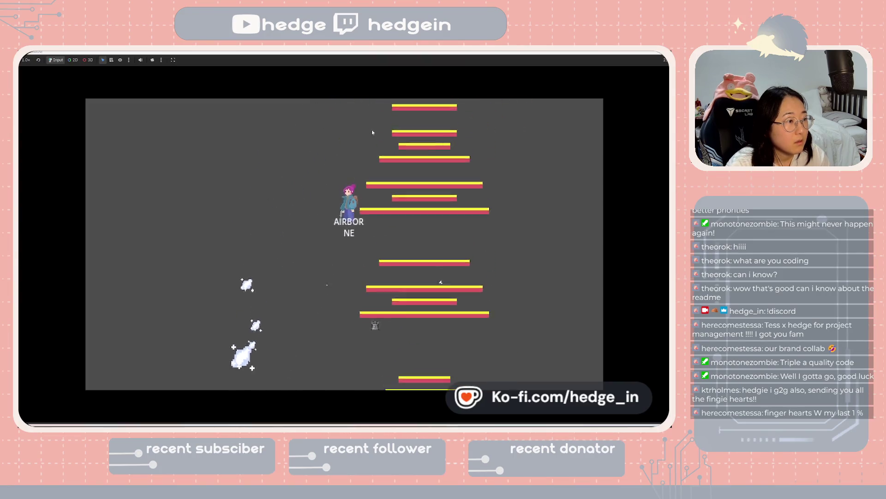
left_click(371, 128)
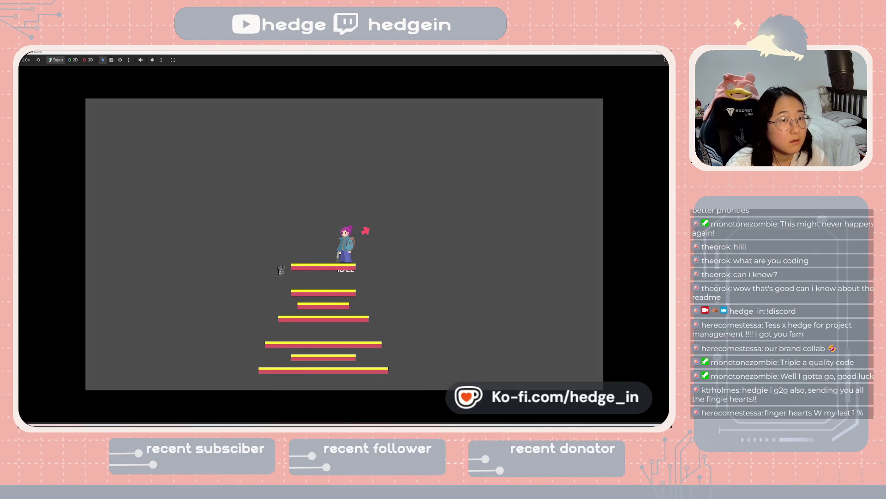
key("F8")
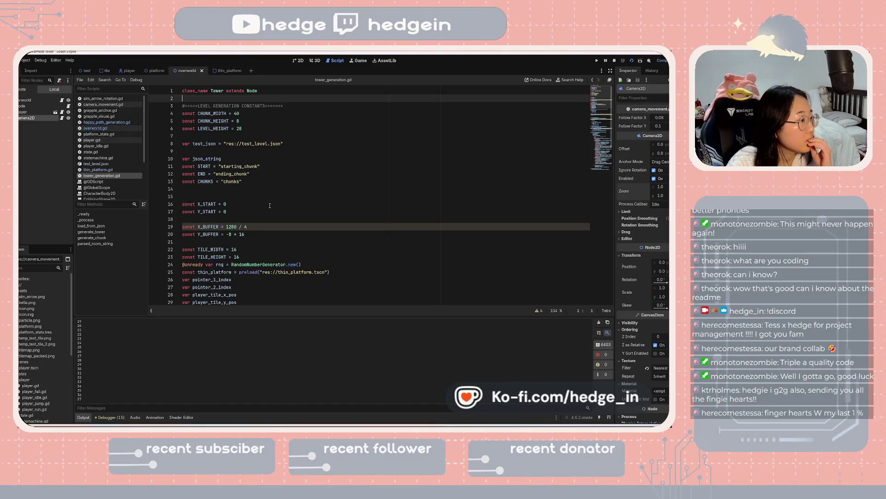
Edit the CHUNK_HEIGHT value on line 5 of tower_generation.gd
scroll(270, 205, "down", 4)
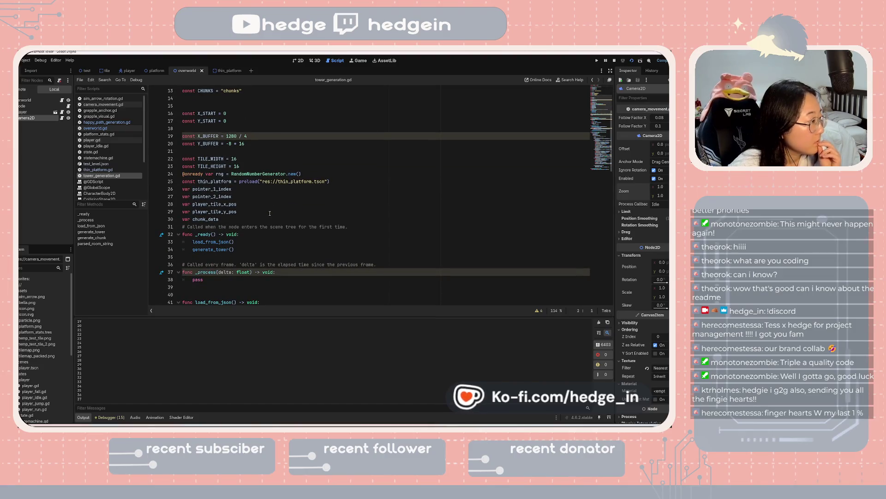
scroll(270, 213, "down", 2)
scroll(265, 184, "up", 6)
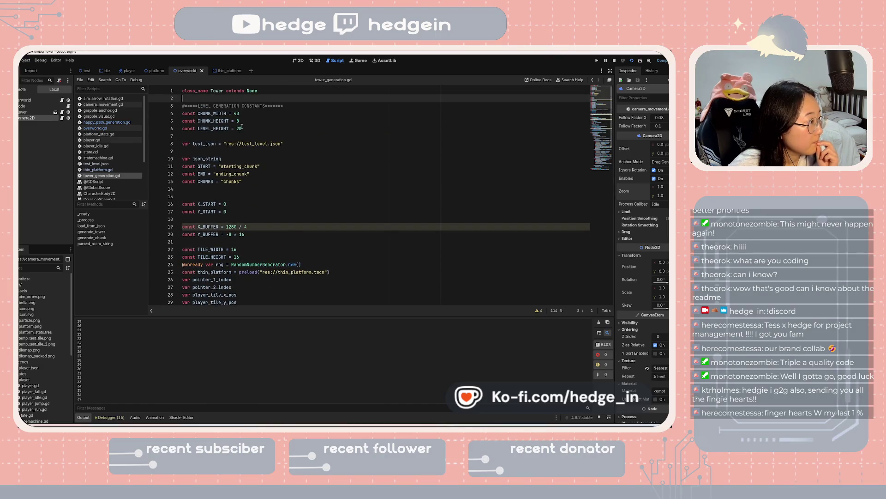
left_click(245, 121)
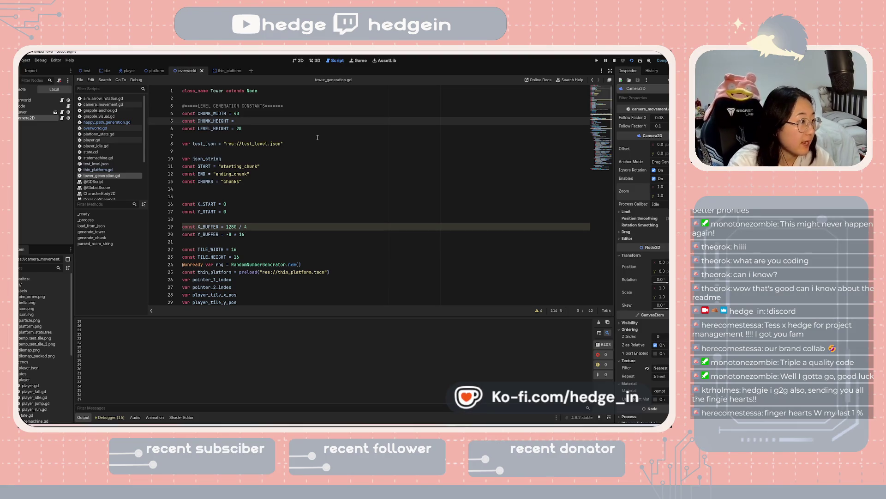
Look over thin_platform.gd, then bring up the overworld.gd script
left_click(296, 272, "ctrl")
key("alt+Left")
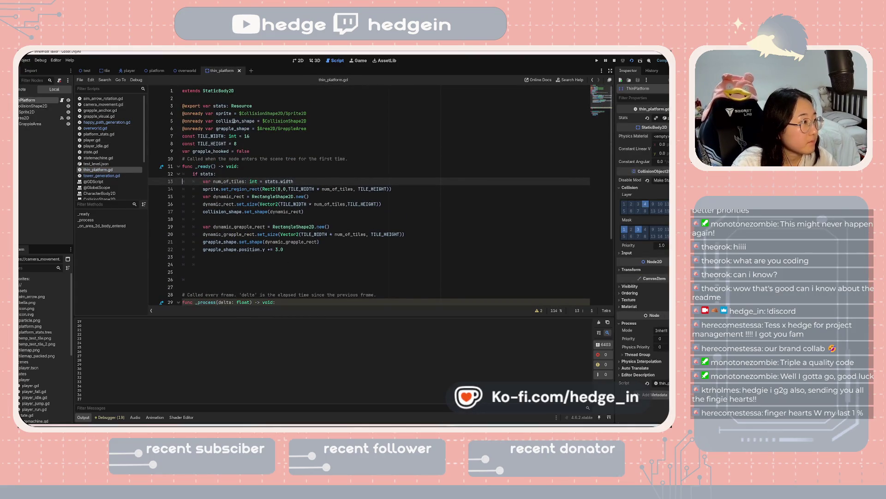
key("alt+Left")
left_click(231, 72)
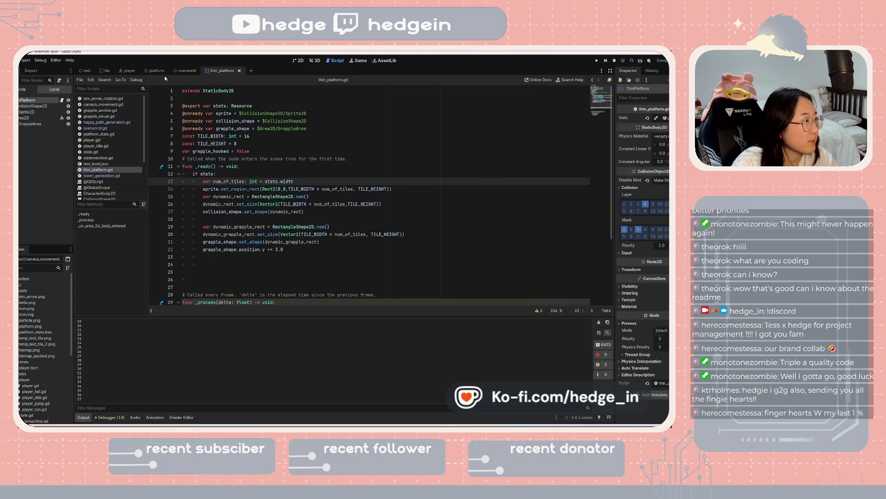
left_click(226, 71)
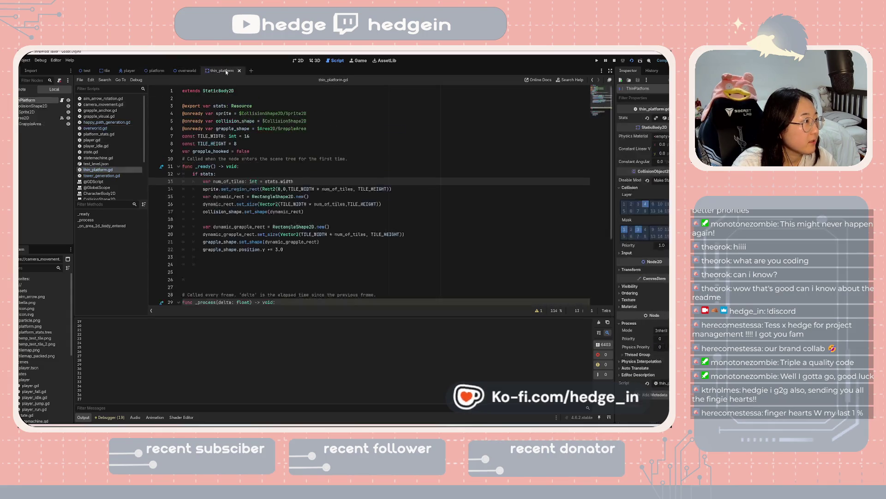
scroll(249, 140, "down", 4)
scroll(244, 166, "up", 4)
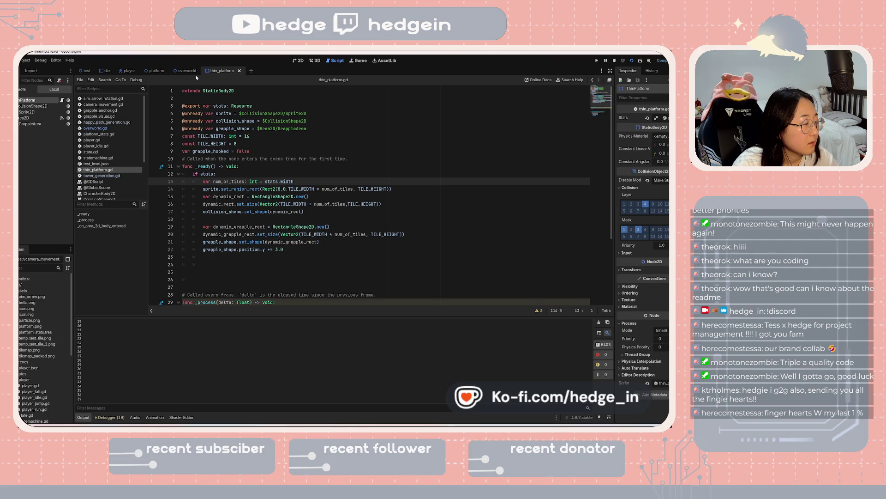
key("alt+f")
key("alt+f")
left_click(181, 72)
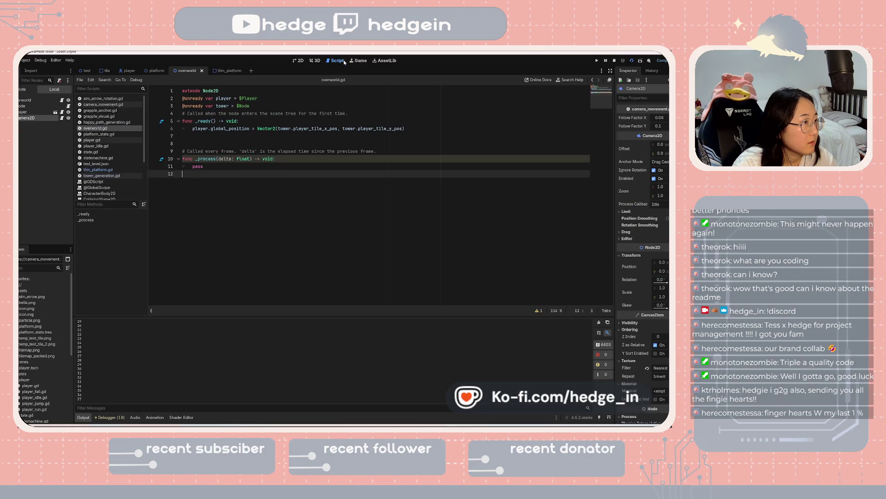
Switch to the 2D view and flip between the thin_platform and overworld scenes and scripts
left_click(313, 62)
left_click(301, 62)
left_click(231, 72)
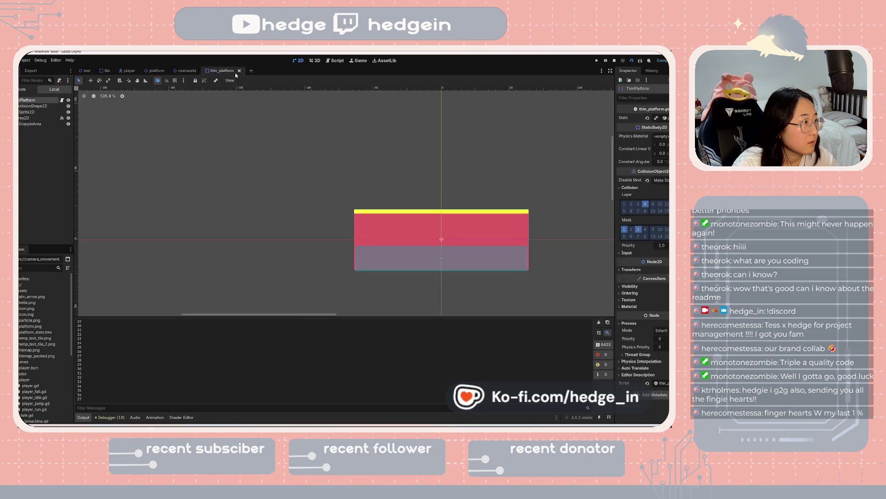
left_click(187, 71)
left_click(228, 72)
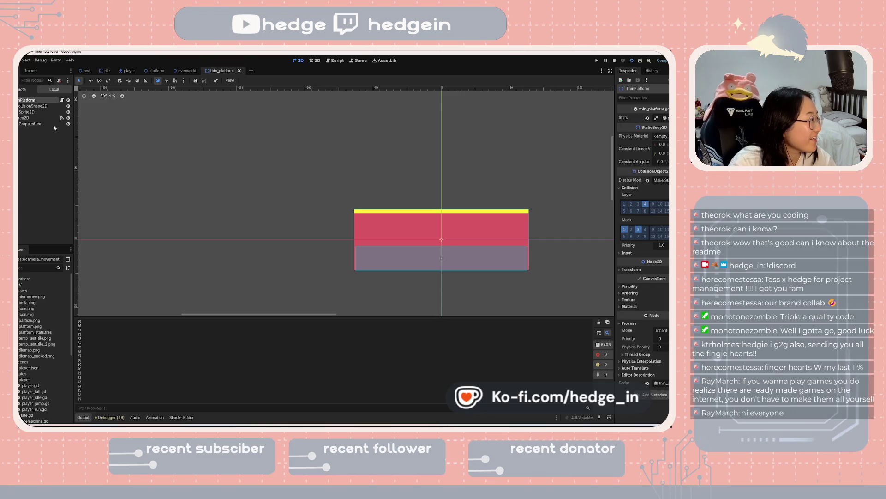
left_click(62, 100)
key("ctrl+shift+Tab")
key("ctrl+shift+Tab")
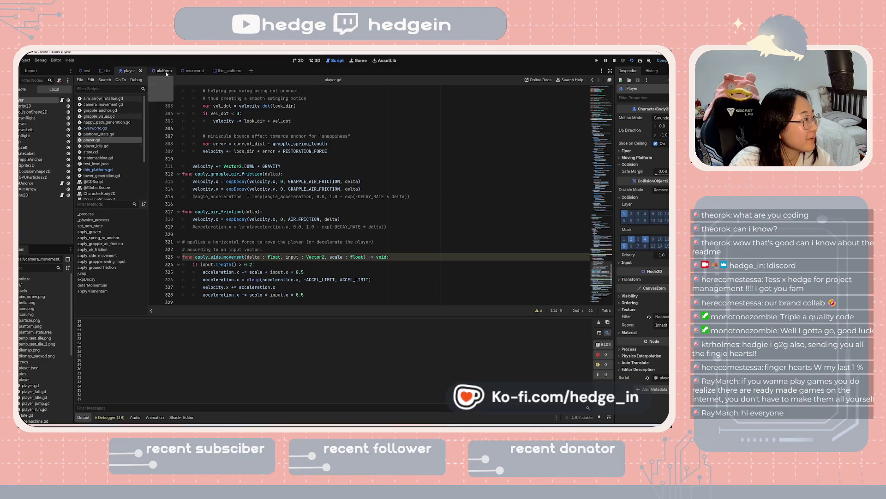
left_click(189, 71)
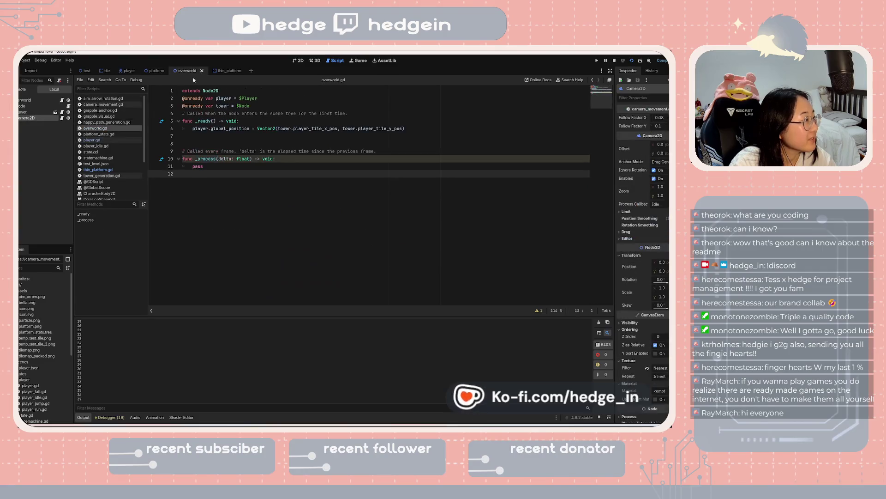
Open tower_generation.gd, then test_level.json, and select the top zero row of starting_chunk
left_click(68, 106)
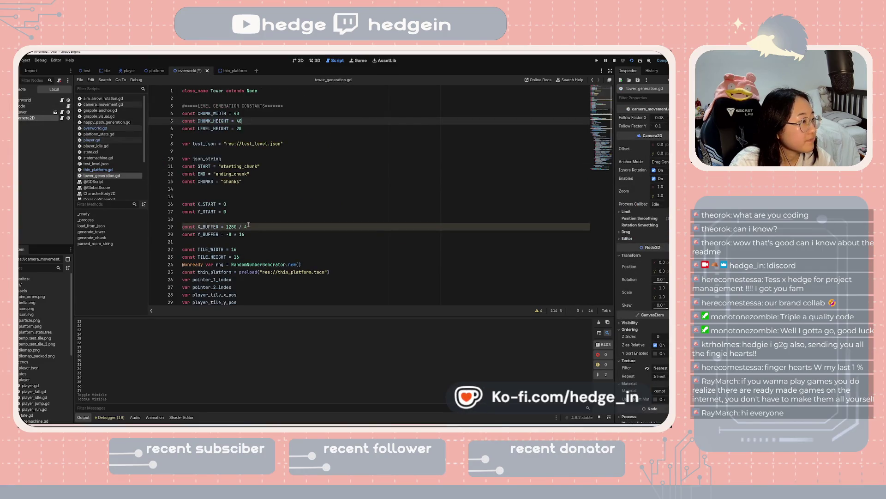
scroll(251, 222, "down", 3)
scroll(251, 223, "up", 3)
scroll(251, 223, "down", 3)
scroll(203, 150, "up", 5)
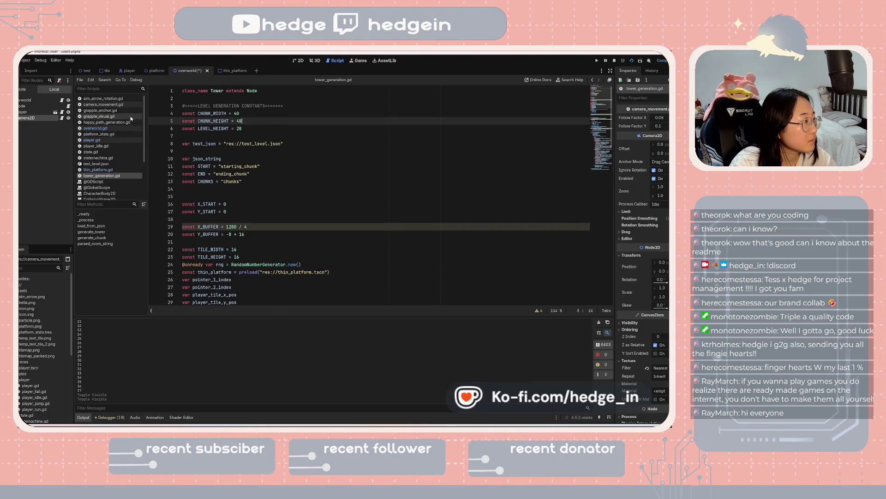
left_click(102, 163)
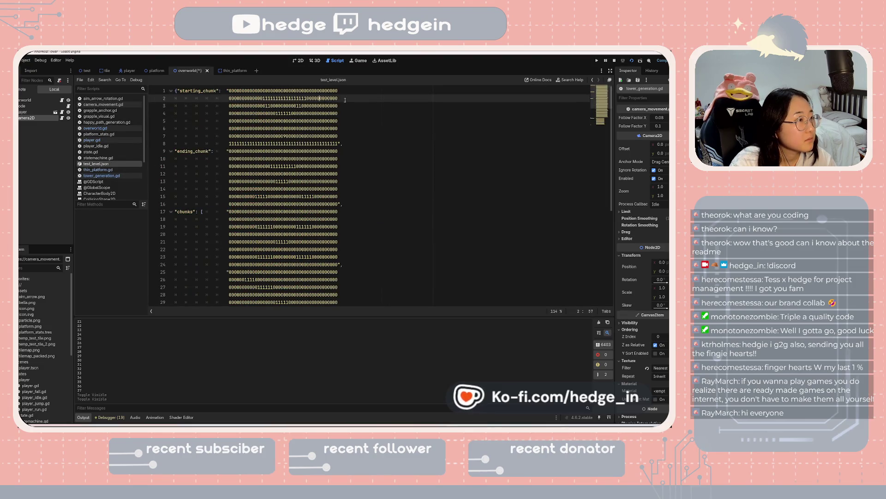
left_click_drag(338, 90, 232, 90)
Copy the first all-zero row and paste it as a new line 2, indented to match the rows below
left_click_drag(338, 91, 234, 90)
double_click(234, 91)
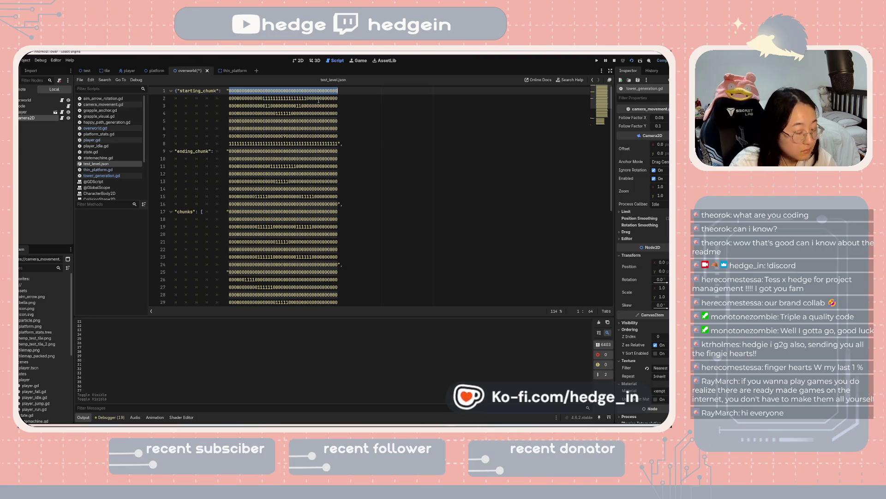
key("ctrl+c")
key("End")
key("Return")
key("ctrl+v")
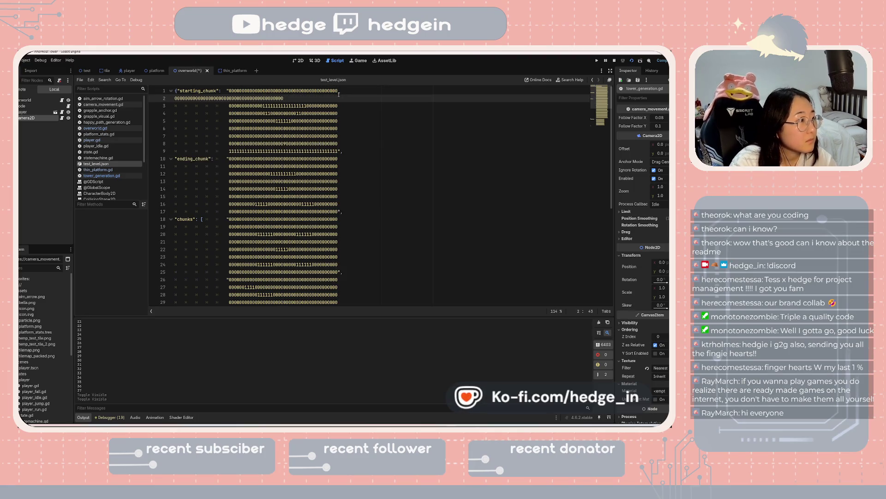
left_click_drag(175, 98, 316, 102)
key("Tab")
key("Tab")
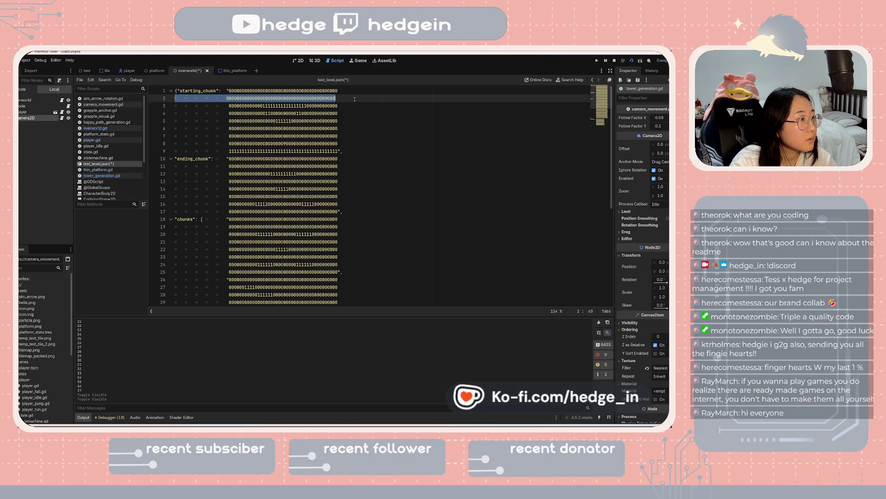
key("Tab")
key("shift+Left")
key("shift+Left")
key("shift+Left")
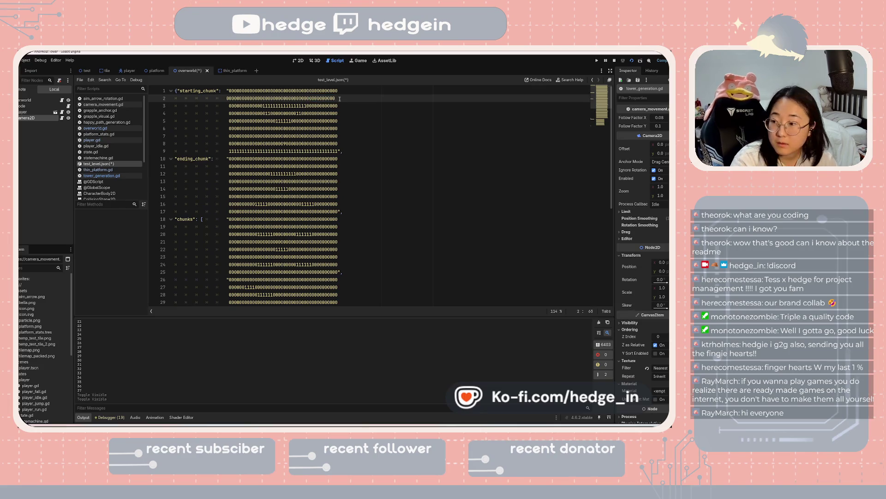
left_click_drag(340, 98, 147, 101)
left_click(224, 99)
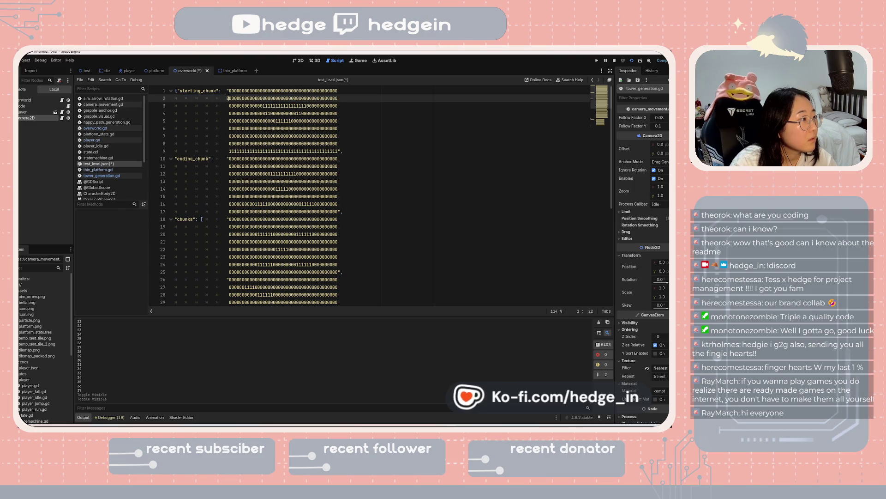
Paste another copy of the zero row below line 3
left_click(346, 107)
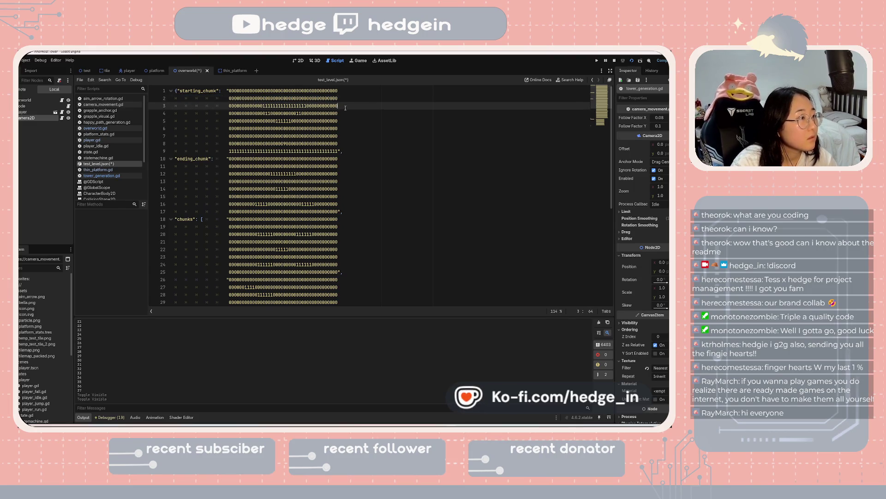
left_click_drag(340, 99, 284, 106)
left_click(158, 99)
key("ctrl+c")
left_click(352, 106)
key("Return")
key("ctrl+v")
left_click_drag(265, 115, 233, 115)
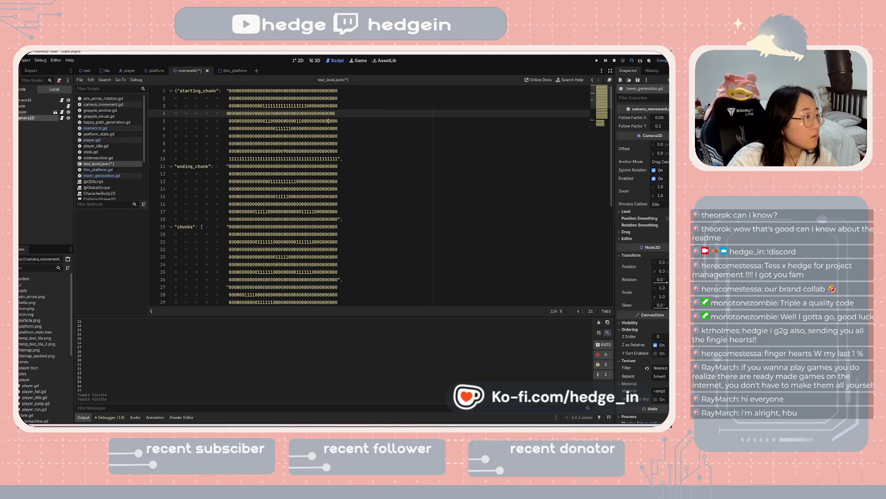
Open empty lines after line 5 and paste a new zero row into starting_chunk
left_click(353, 121)
left_click(343, 130)
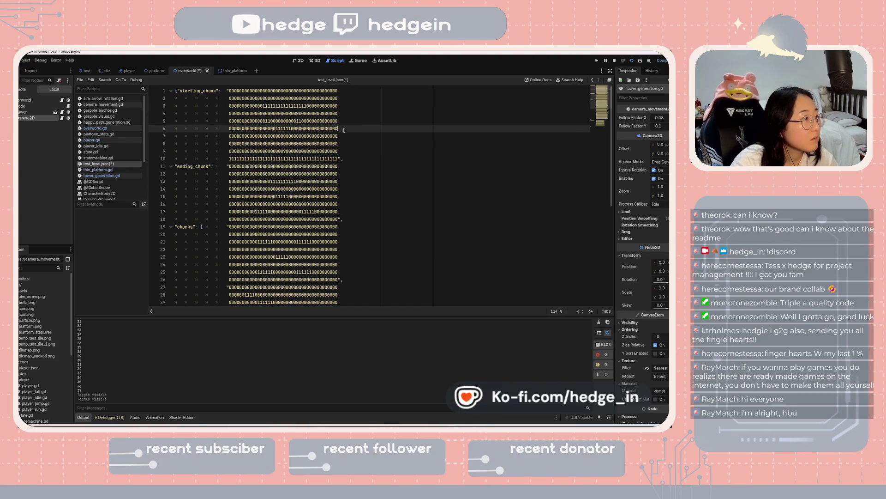
left_click(341, 121)
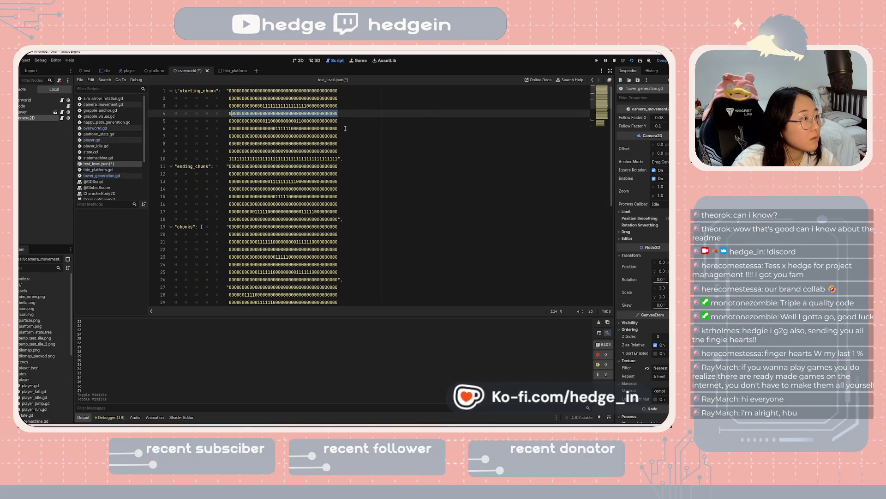
left_click(341, 126)
key("Return")
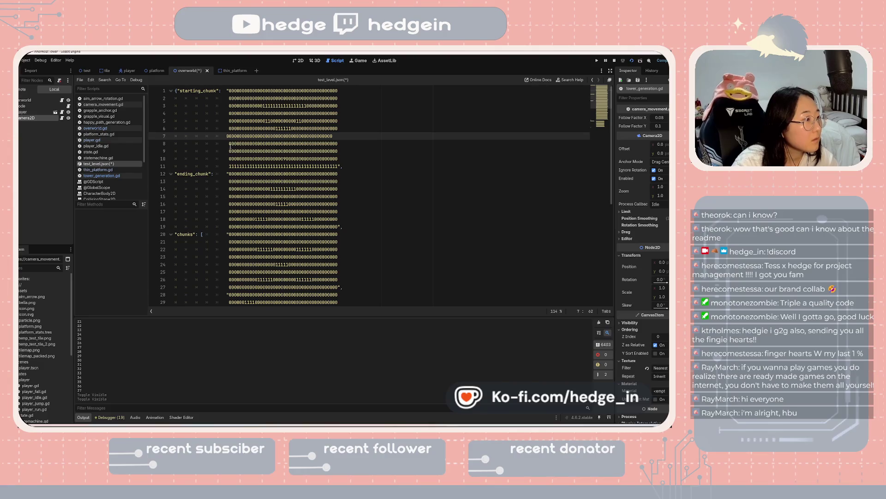
left_click(275, 151)
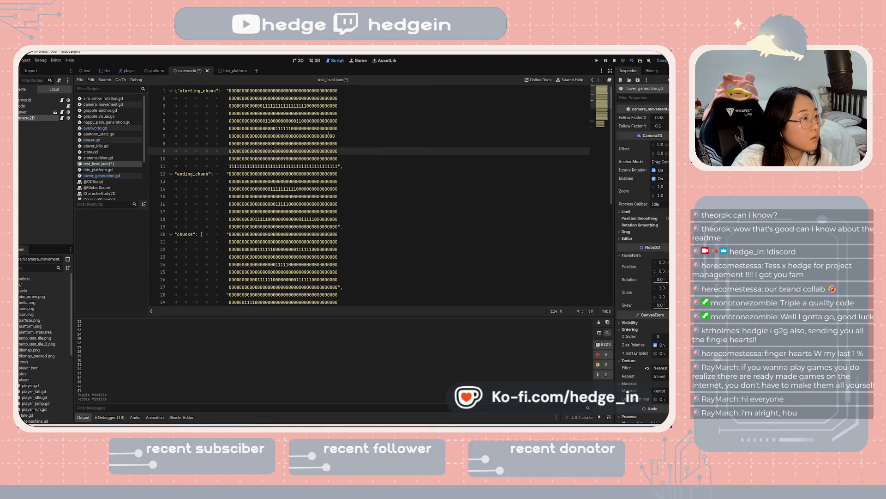
key("ctrl+z")
key("ctrl+z")
key("ctrl+z")
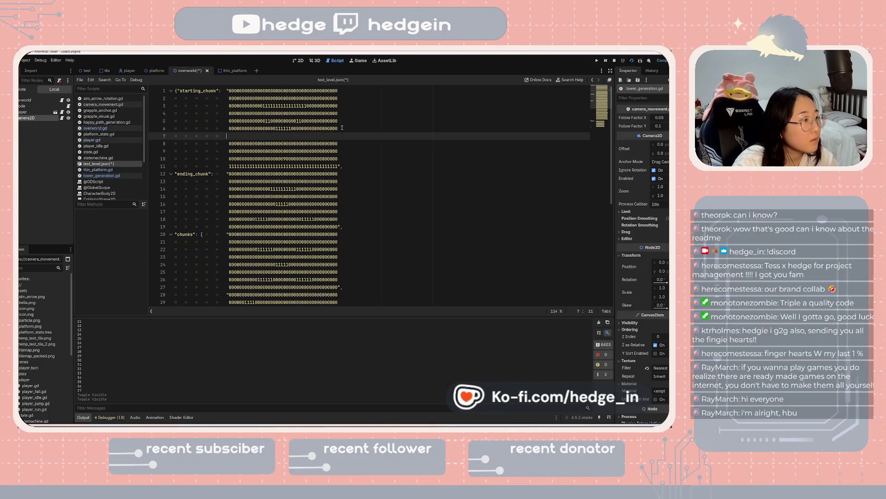
left_click(344, 121)
key("Return")
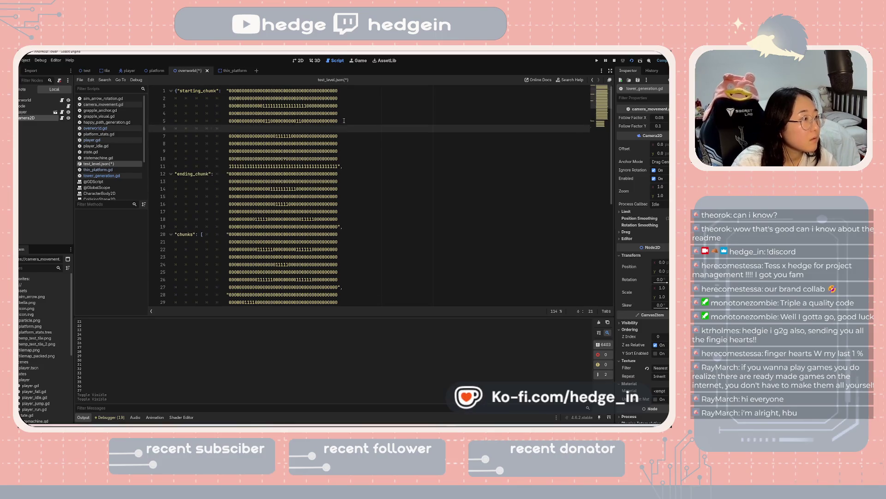
key("Return")
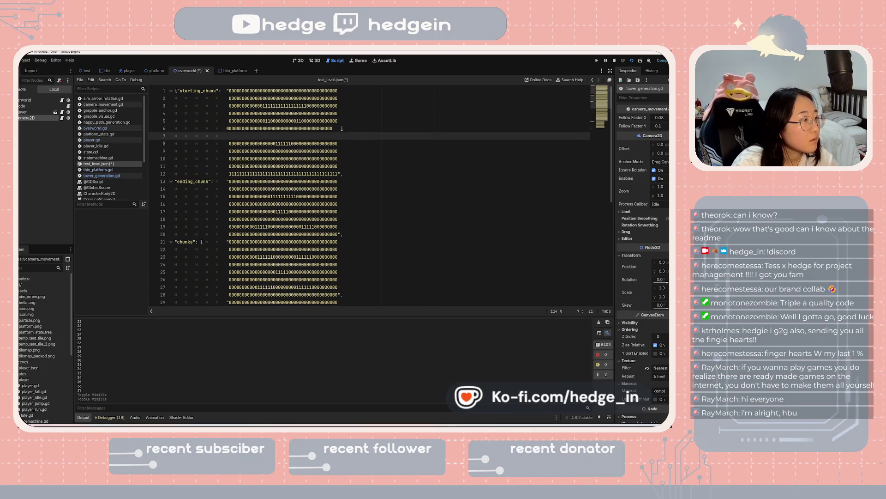
left_click(236, 113)
key("ctrl+v")
Trim surplus zeros from line 5, fill line 4 with zeros, and append missing zeros to short rows
left_click_drag(332, 120, 446, 124)
key("ctrl+x")
left_click(329, 113)
key("ctrl+v")
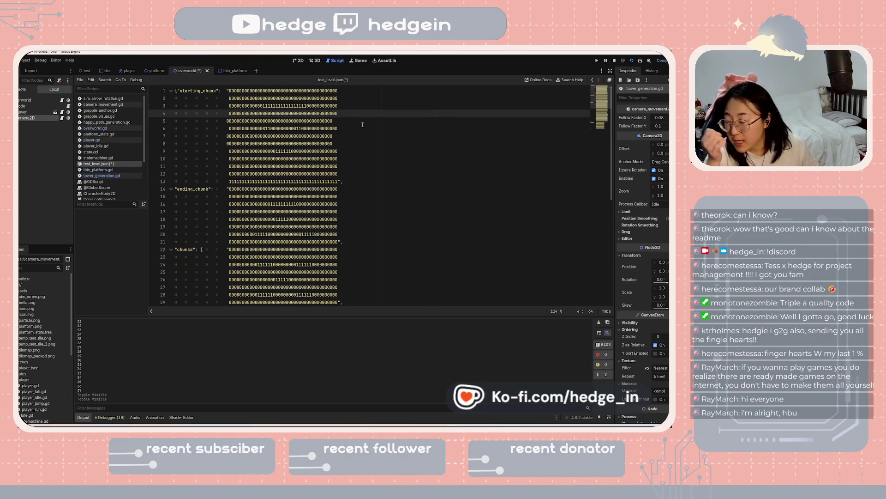
left_click(226, 121)
left_click(226, 136)
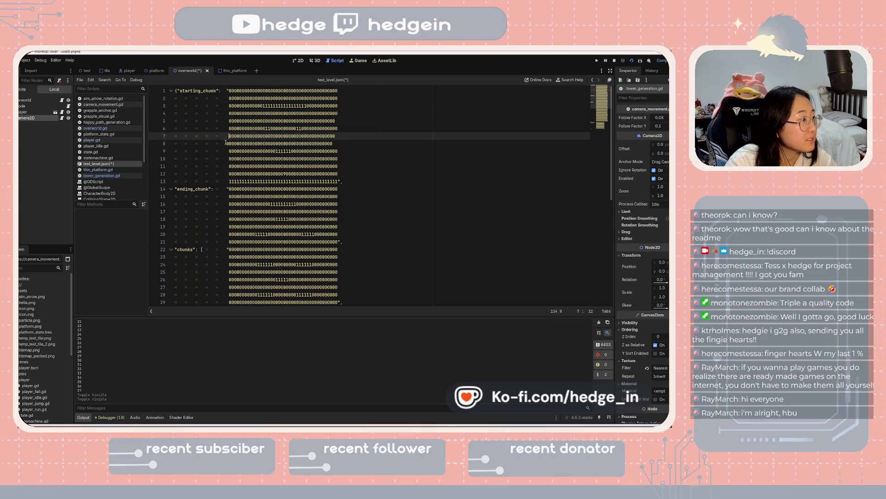
left_click(339, 125)
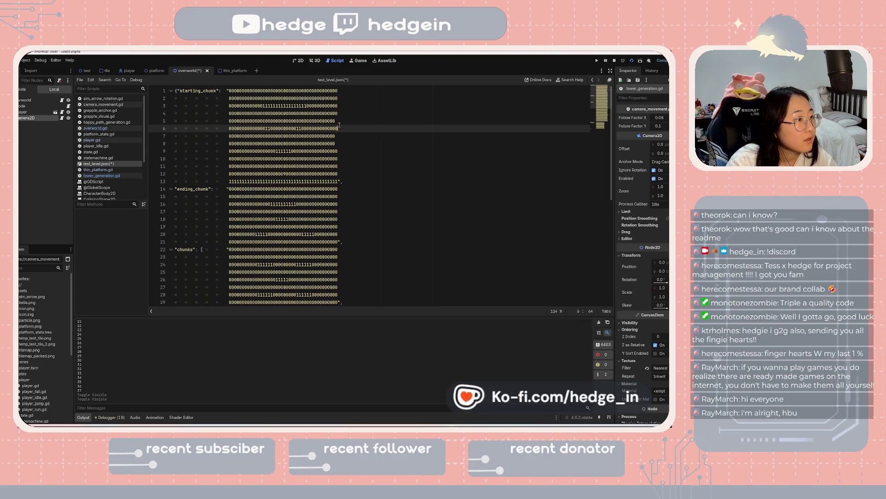
left_click(337, 123)
left_click(338, 136)
type("0")
left_click(338, 143)
type("0")
left_click(345, 160)
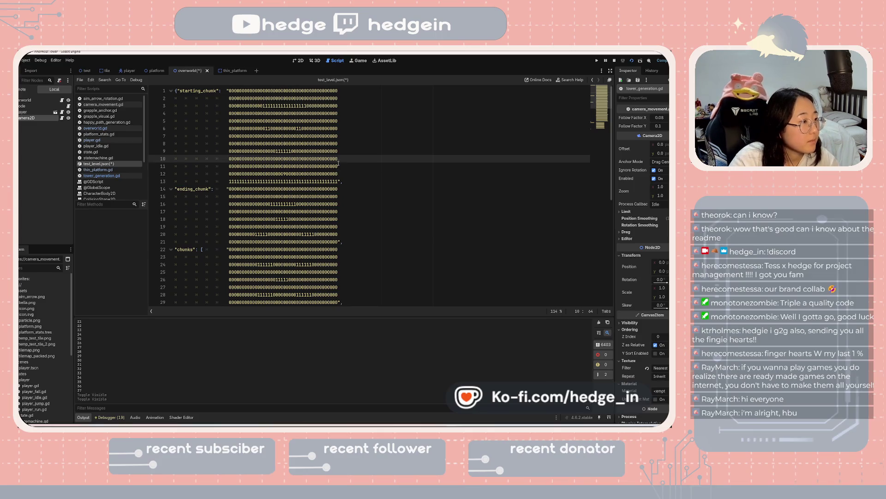
Duplicate the zero row below line 7 and again as an indented line 6
left_click(338, 143)
left_click(341, 137)
key("Return")
key("ctrl+v")
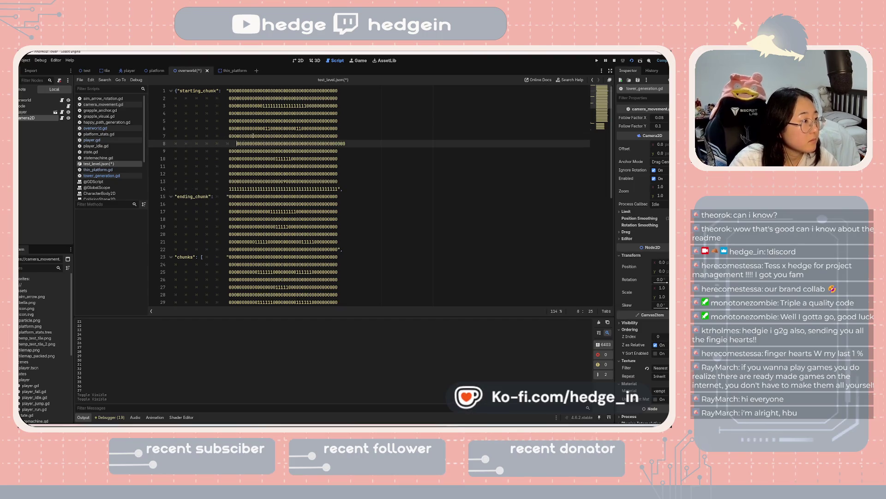
left_click(338, 126)
left_click(341, 121)
key("Return")
key("ctrl+v")
key("Home")
key("Tab")
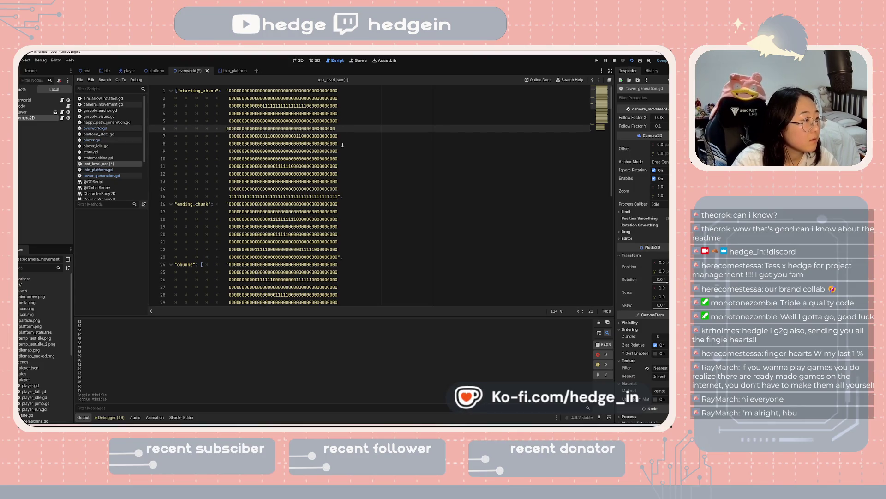
Save test_level.json, check the starting chunk rows, and run the game
left_click(343, 144)
key("ctrl+s")
left_click(385, 158)
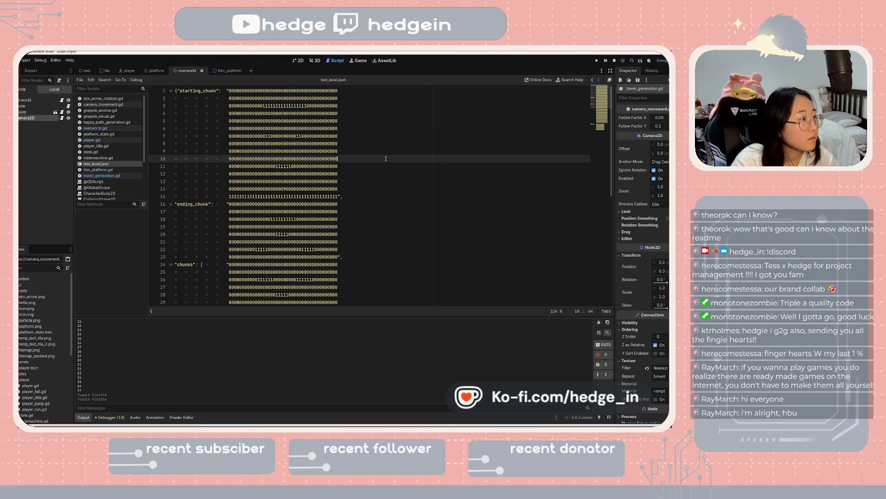
left_click(462, 113)
left_click(370, 181)
left_click(565, 150)
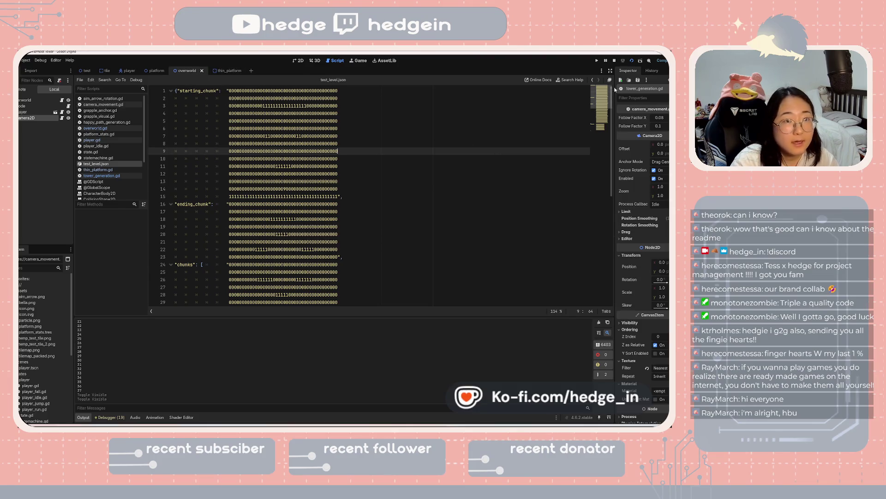
left_click_drag(508, 189, 508, 181)
left_click(632, 62)
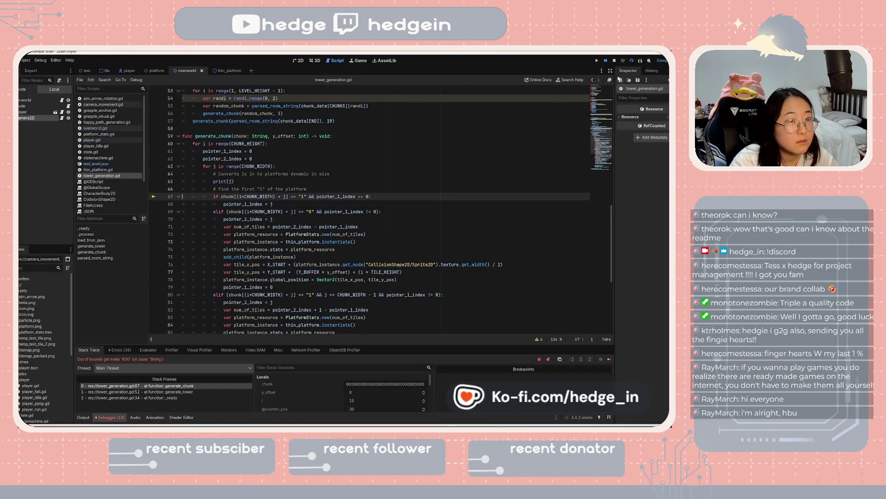
Stop and relaunch the game to recheck the out-of-bounds error, then open thin_platform.gd
left_click(614, 63)
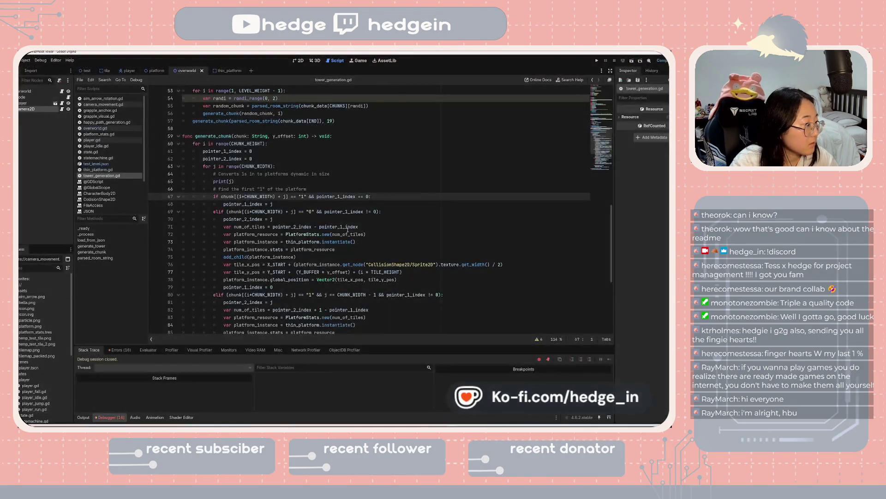
scroll(301, 226, "up", 15)
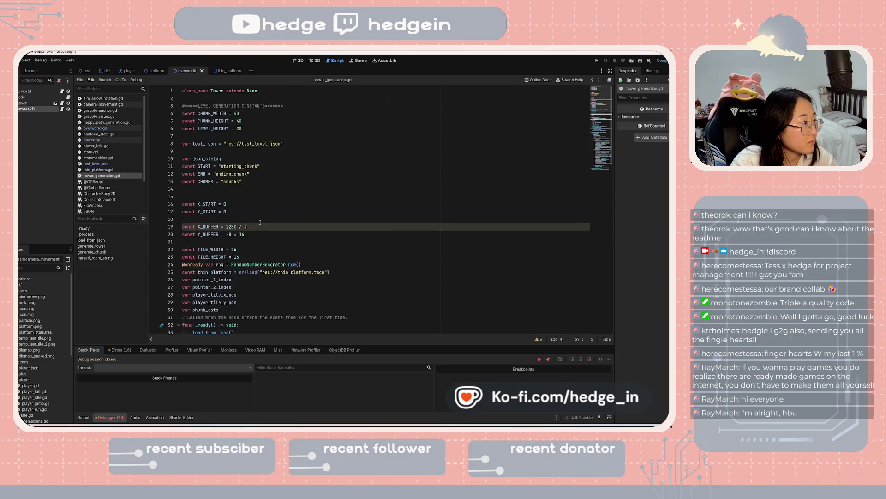
scroll(317, 144, "down", 10)
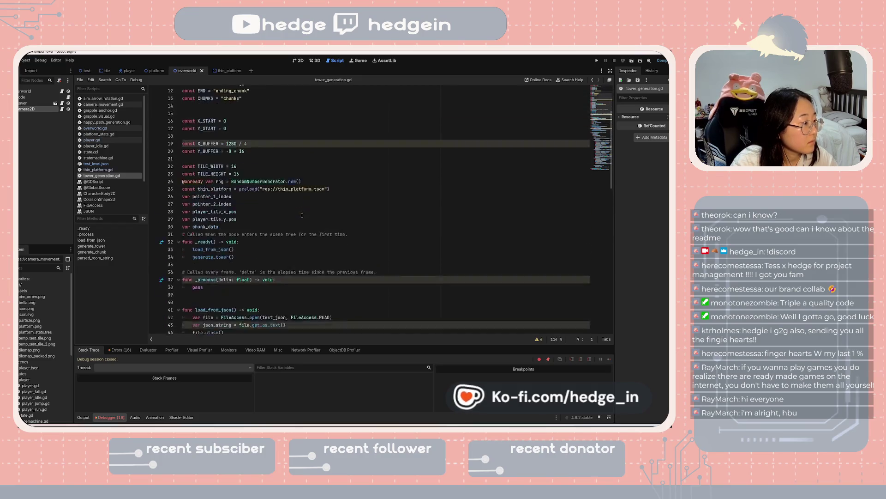
key("F5")
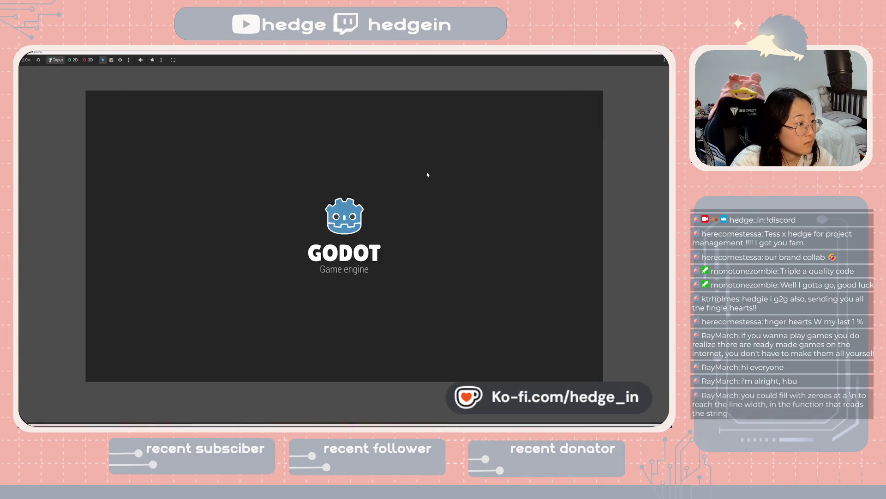
key("F5")
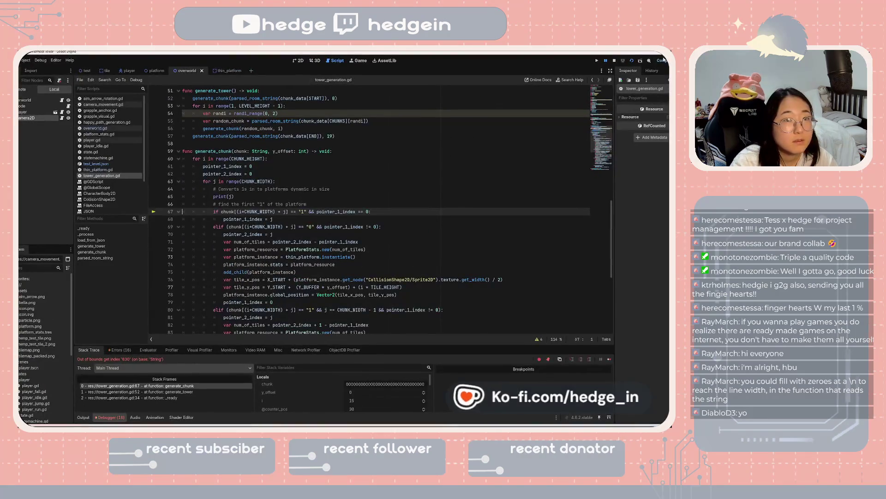
key("F8")
left_click(225, 71)
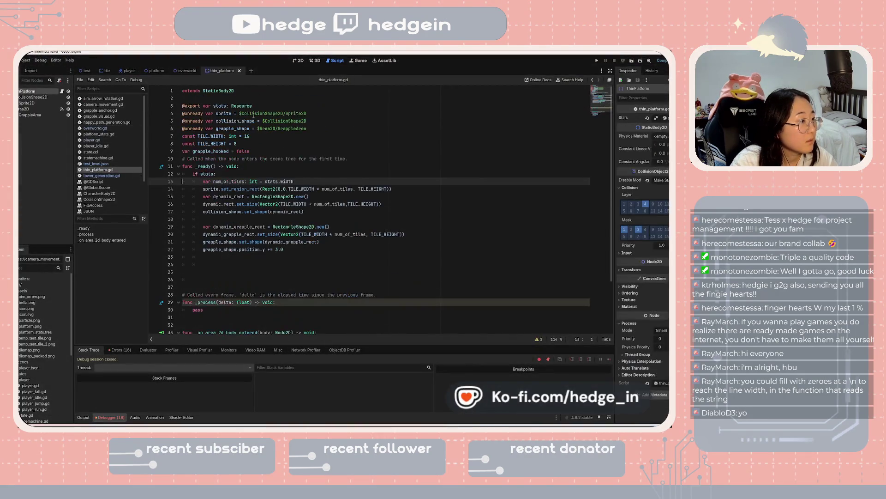
Look through the platform and overworld scenes, tower_generation.gd and test_level.json
left_click(157, 70)
left_click(226, 71)
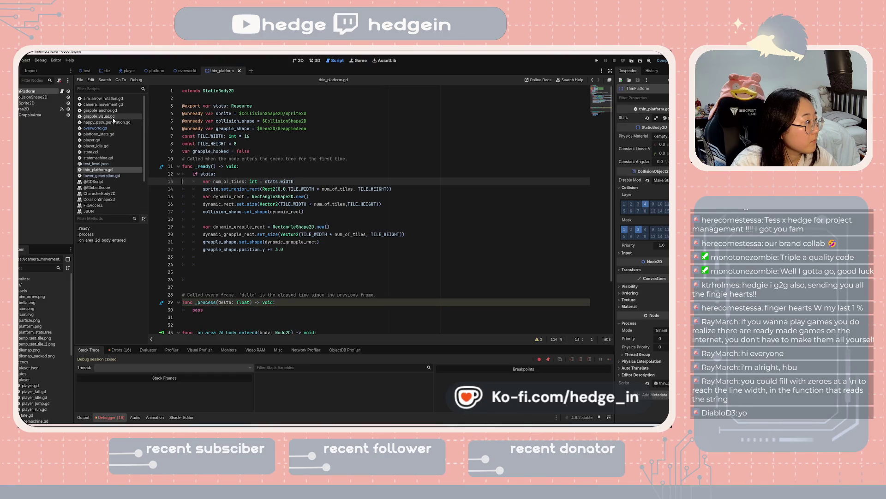
left_click(112, 176)
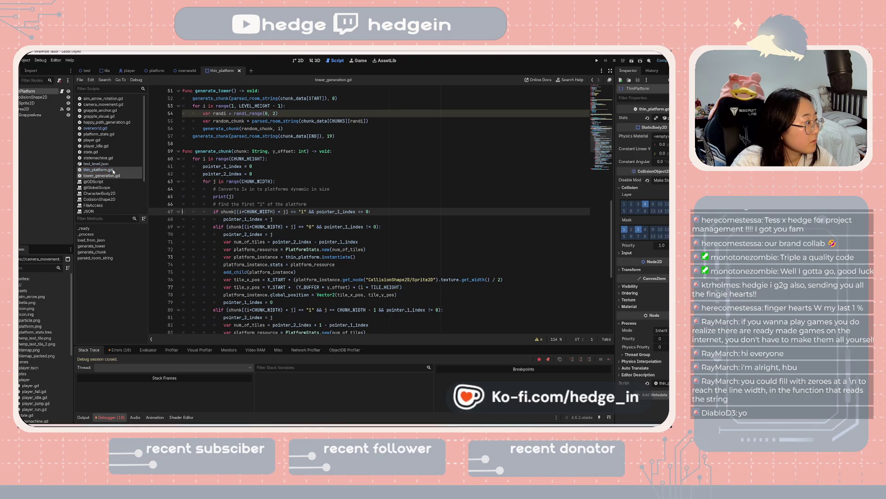
left_click(96, 164)
left_click(353, 196)
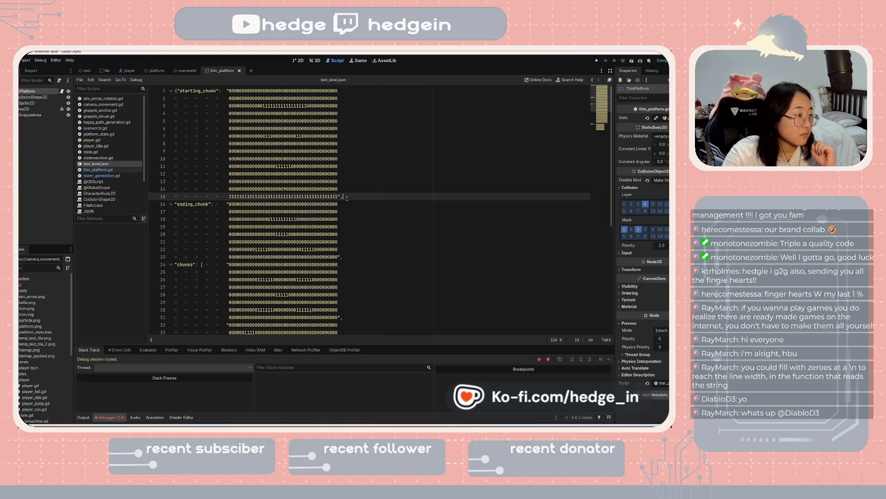
left_click(152, 71)
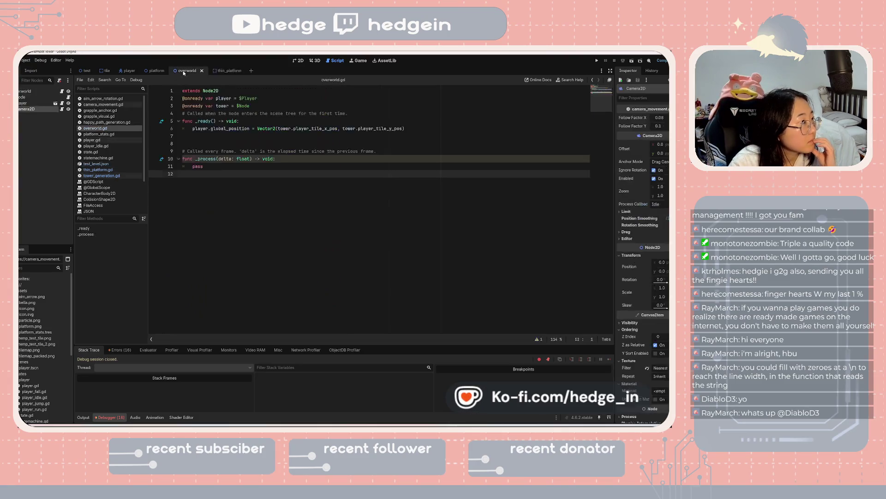
left_click(187, 71)
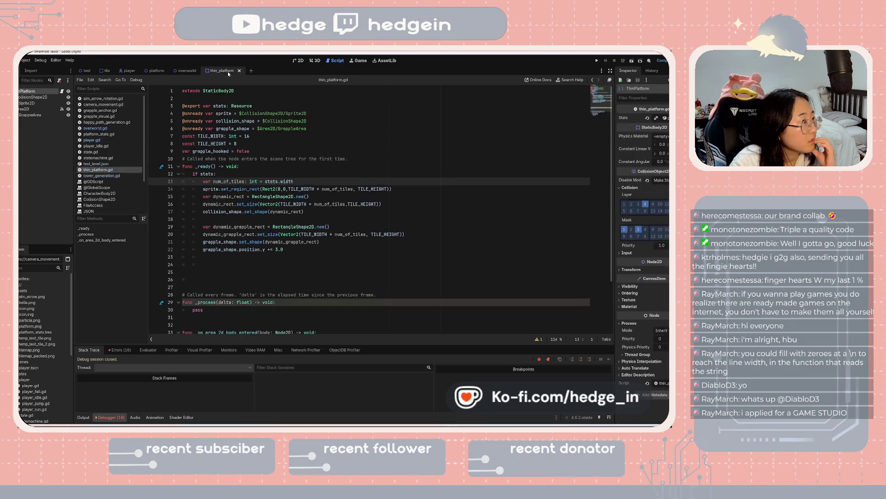
Change CHUNK_HEIGHT in tower_generation.gd from 40 to 28, then return to thin_platform.gd
left_click(102, 175)
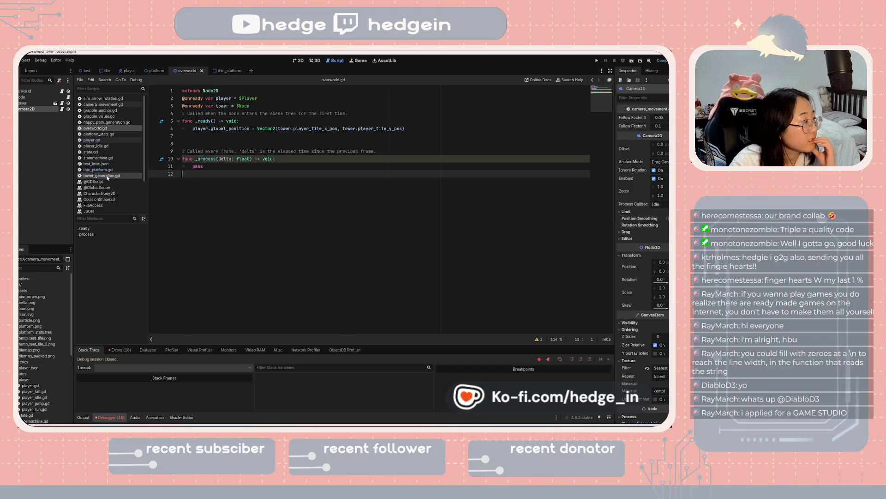
scroll(240, 113, "up", 10)
left_click(243, 121)
key("BackSpace")
key("BackSpace")
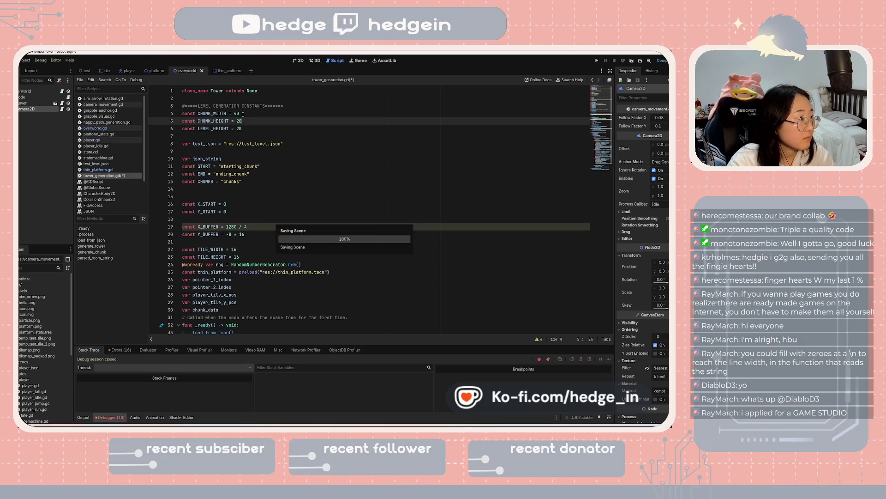
left_click(226, 70)
key("Up")
key("Up")
key("End")
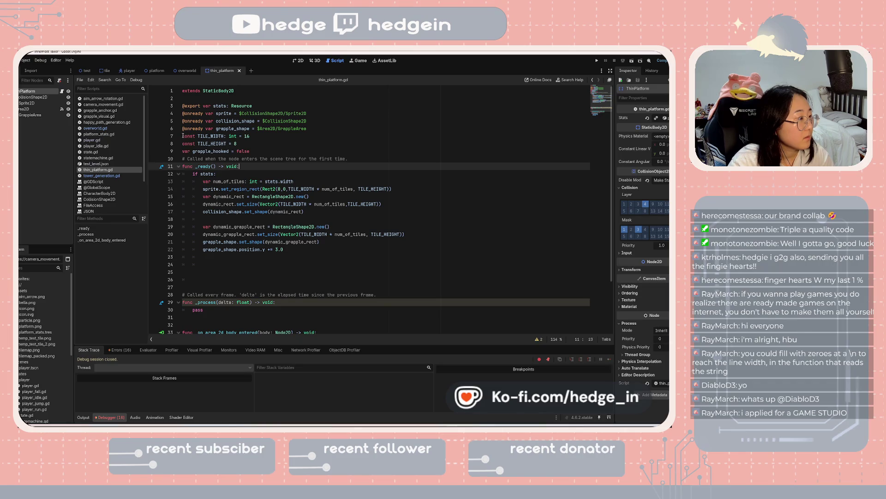
left_click(106, 128)
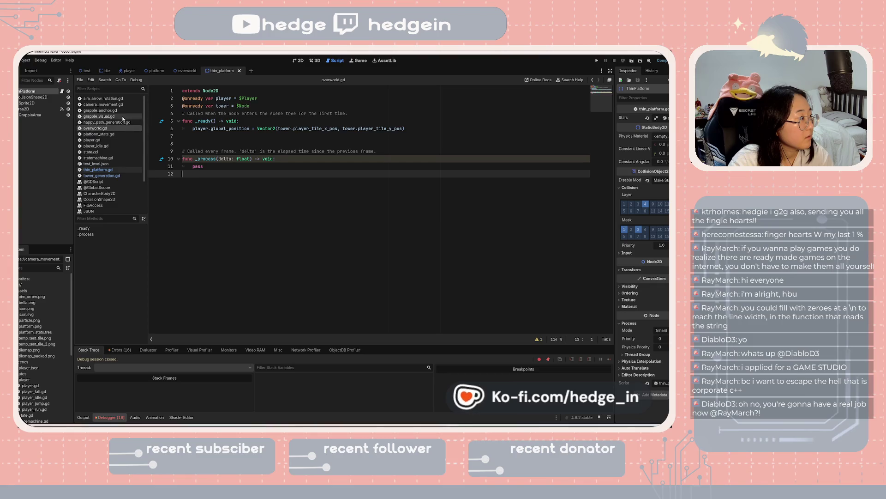
left_click(102, 170)
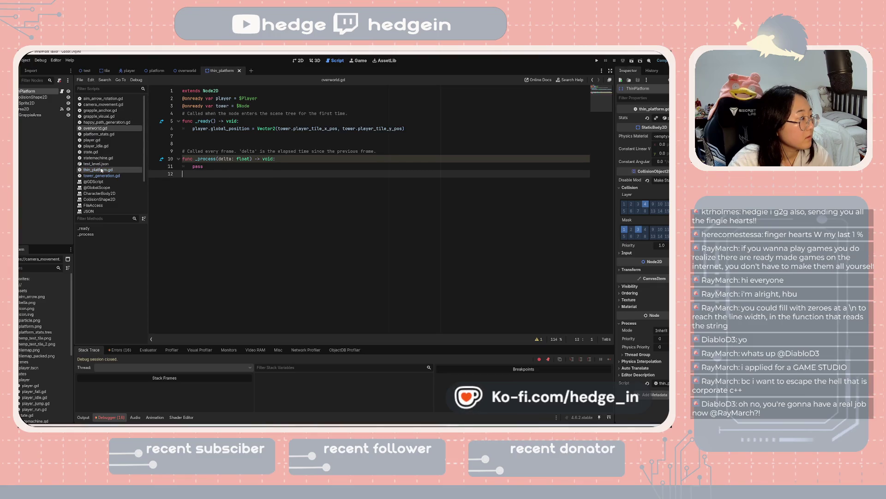
Scroll through tower_generation.gd, then look over player.gd, state.gd and statemachine.gd
left_click(106, 176)
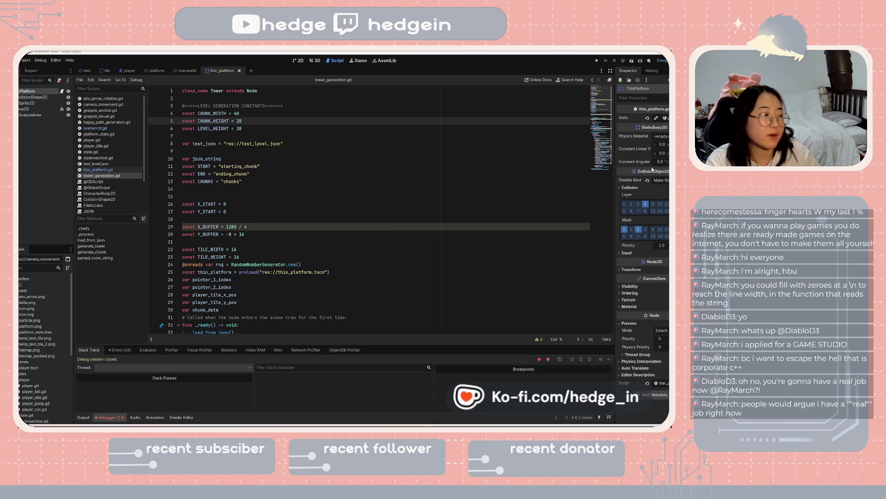
scroll(251, 223, "down", 8)
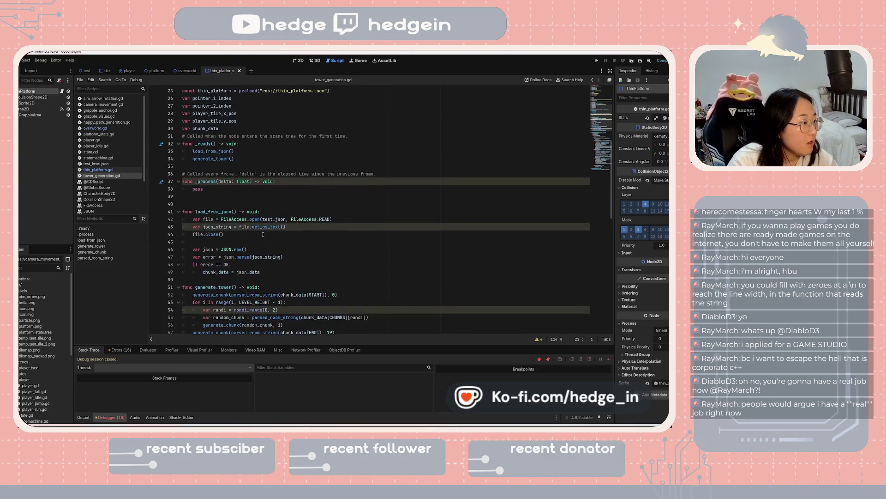
scroll(288, 233, "down", 11)
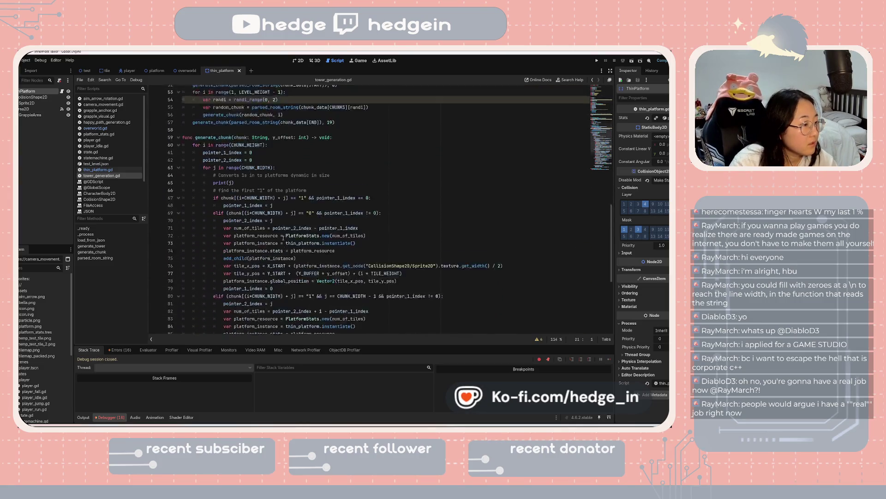
left_click(119, 140)
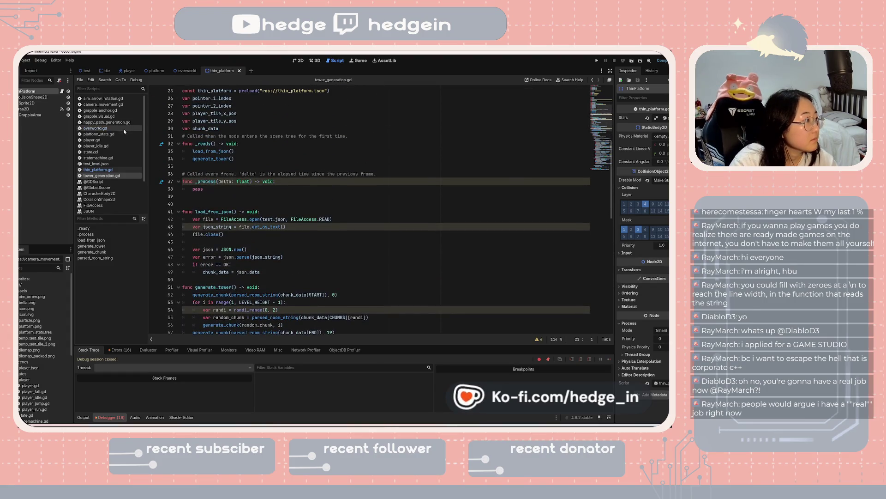
left_click(116, 152)
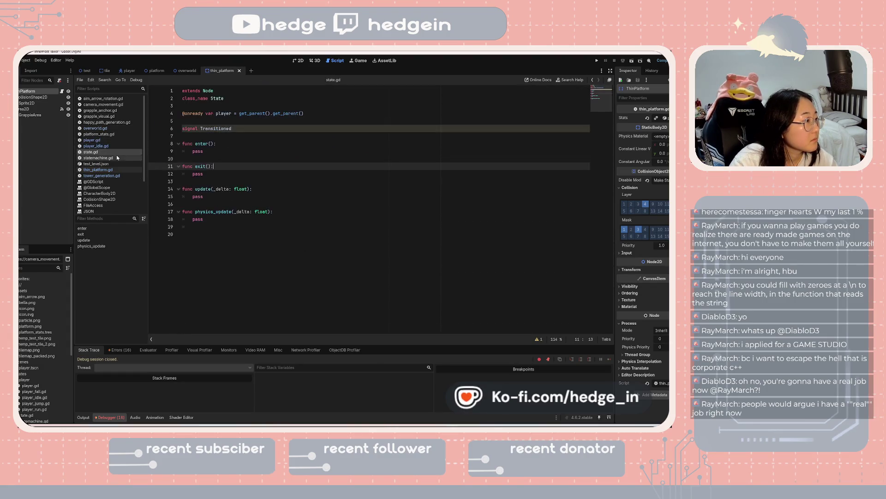
left_click(116, 159)
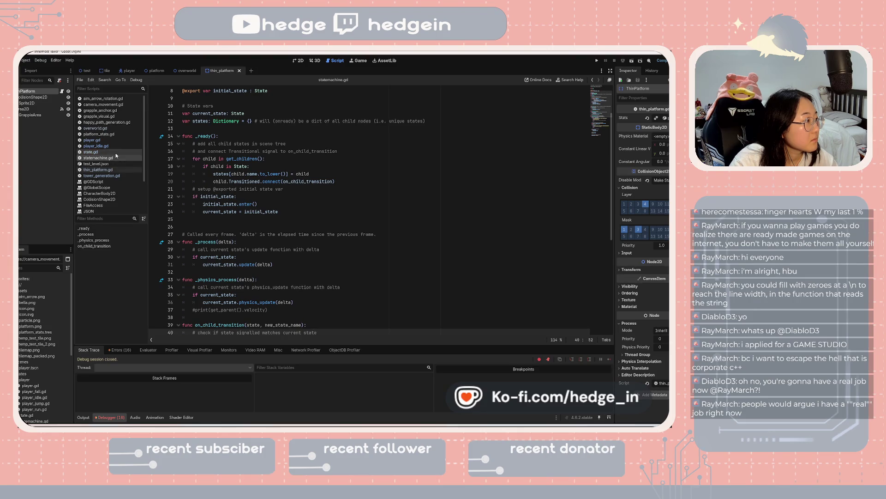
In test_level.json, duplicate the zero row below lines 5 and 14, fixing line 15's indentation
left_click(112, 163)
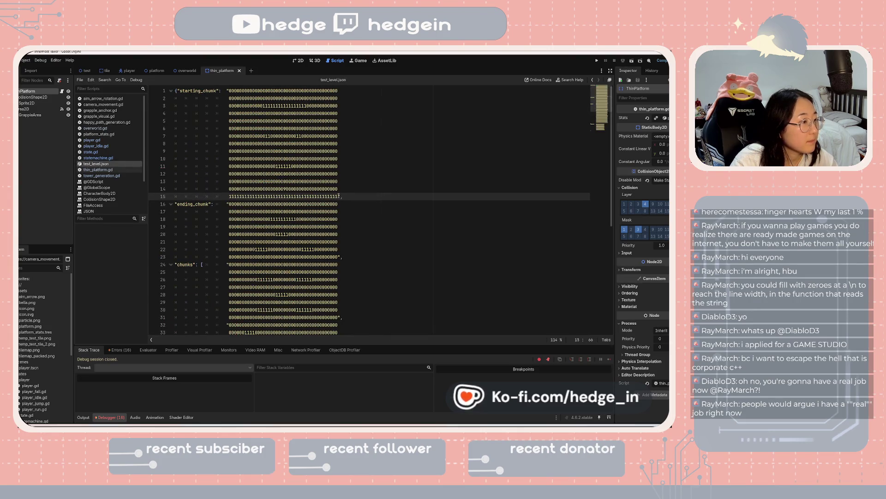
key("Left")
key("Left")
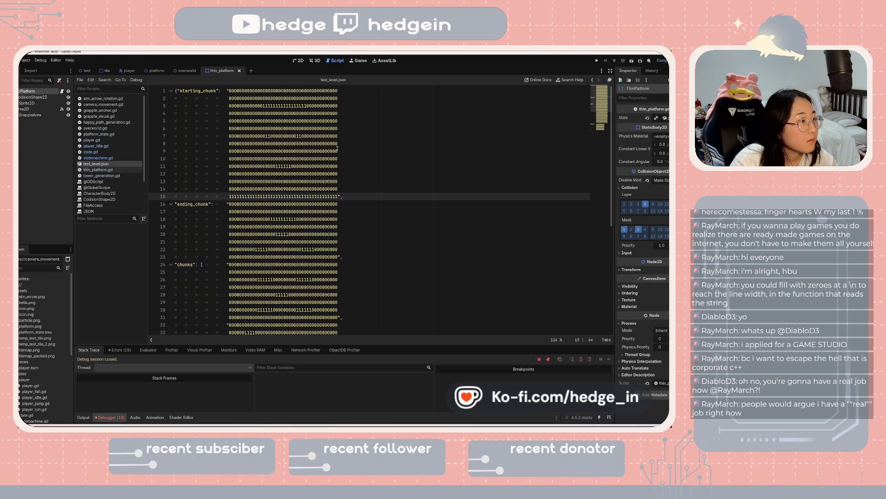
left_click(343, 122)
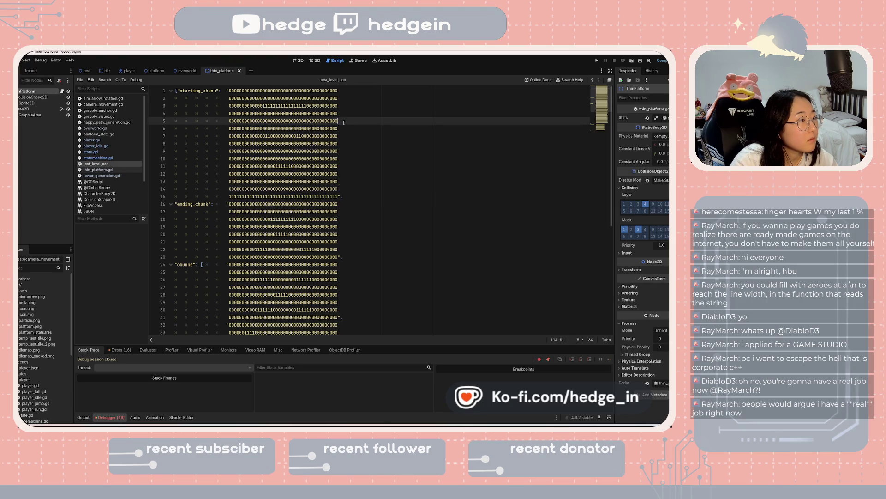
key("Return")
key("ctrl+v")
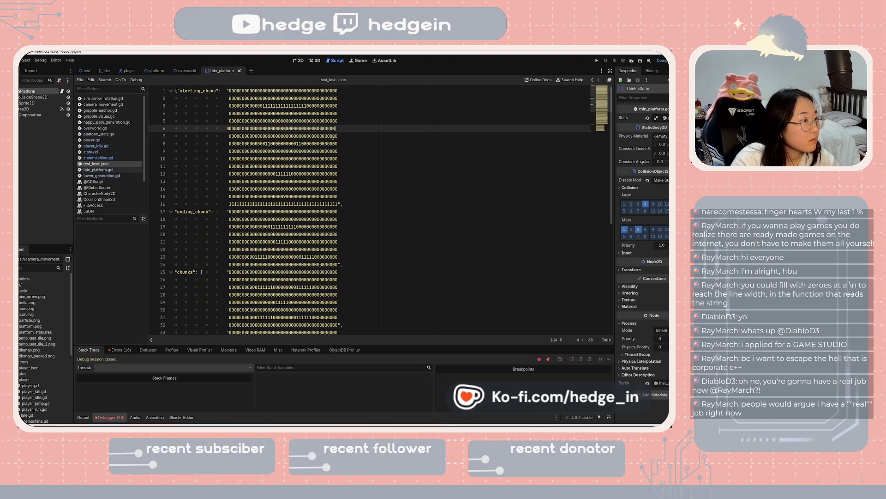
left_click(226, 129)
left_click(227, 169)
left_click(227, 182)
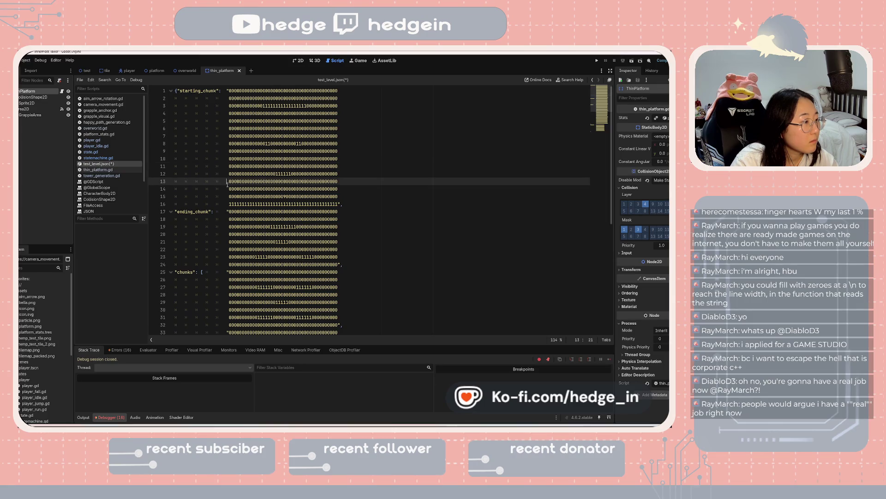
left_click(348, 181)
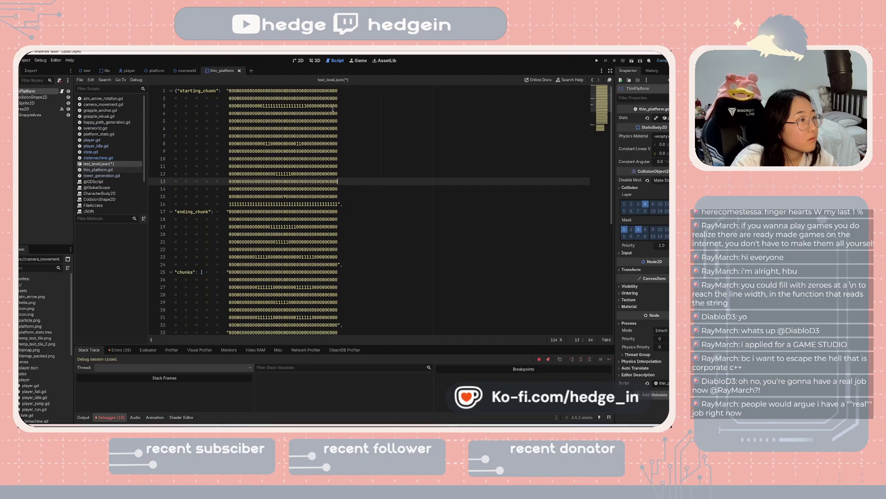
left_click(350, 192)
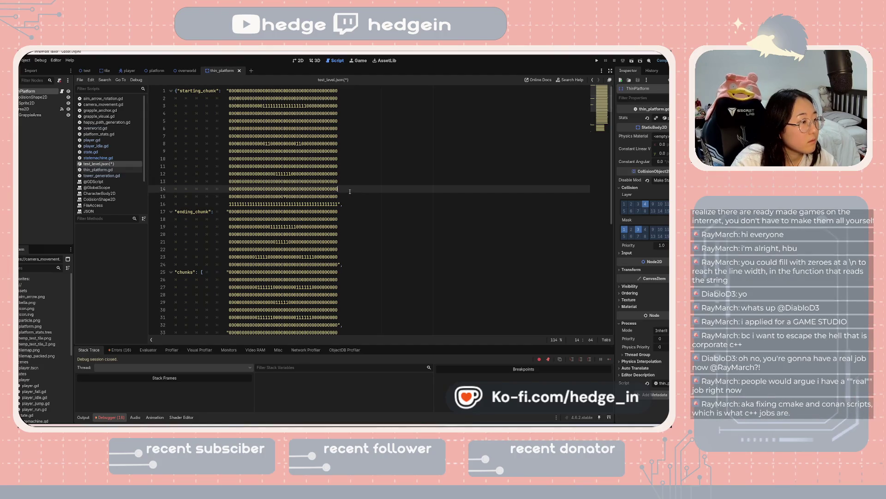
key("Return")
key("ctrl+v")
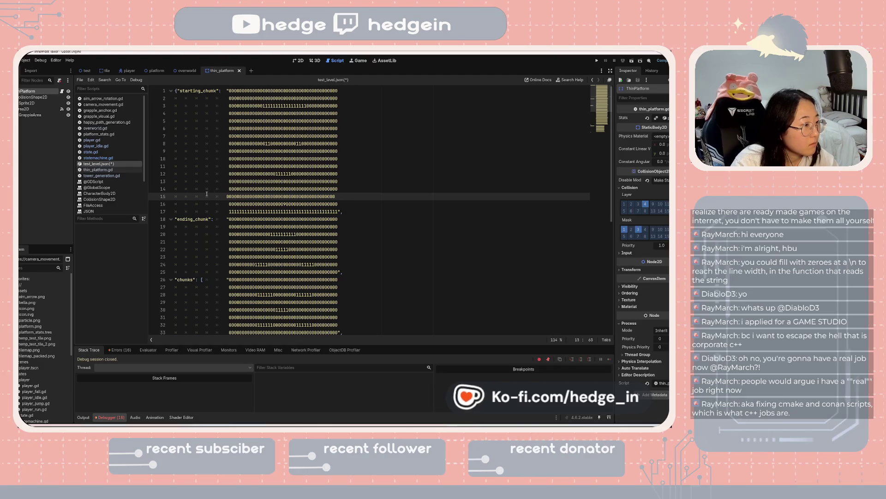
left_click(218, 197)
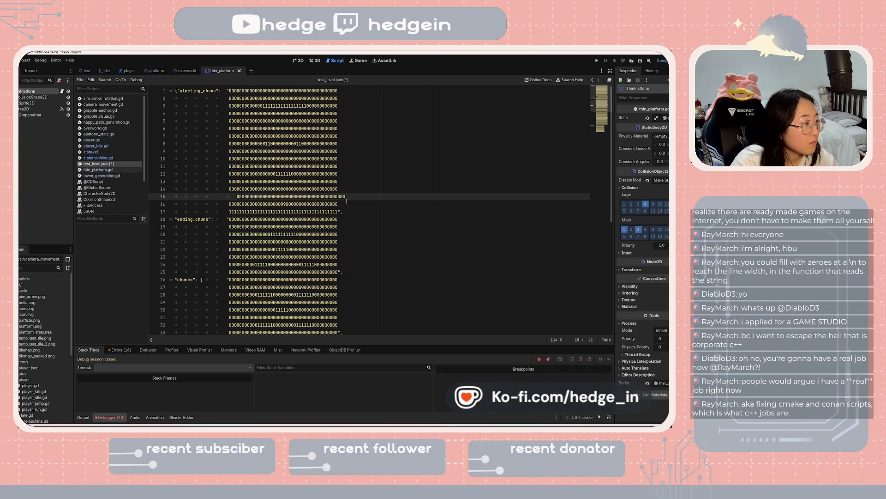
key("BackSpace")
key("BackSpace")
key("BackSpace")
Fill a new line 15 with a row of zeros and open a line after line 17
left_click(346, 183)
key("Up")
key("Up")
key("Up")
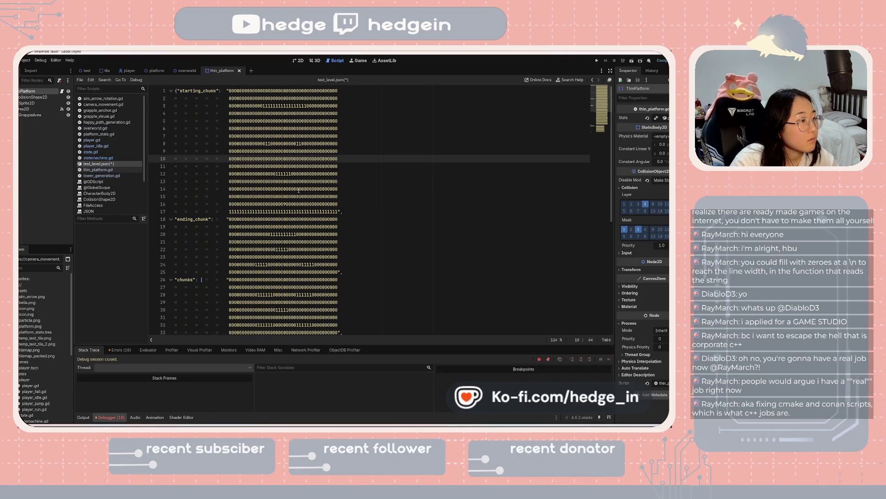
left_click(338, 189)
key("Return")
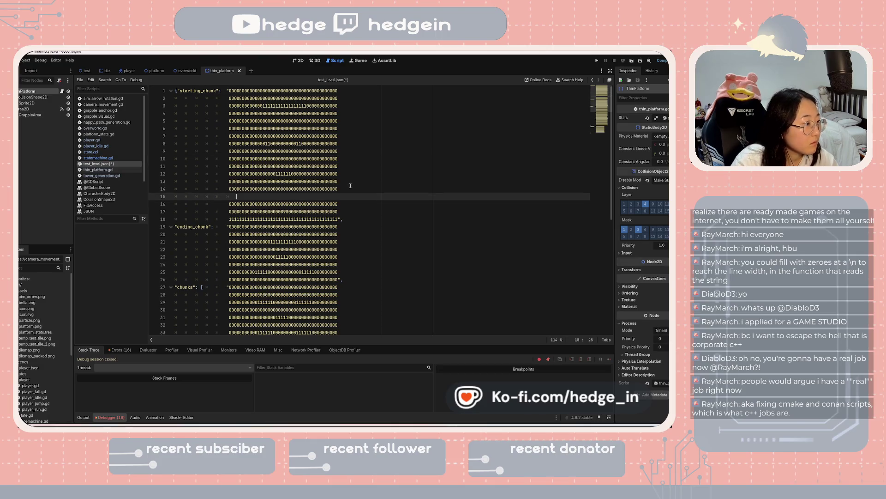
key("BackSpace")
key("ctrl+v")
left_click(340, 208)
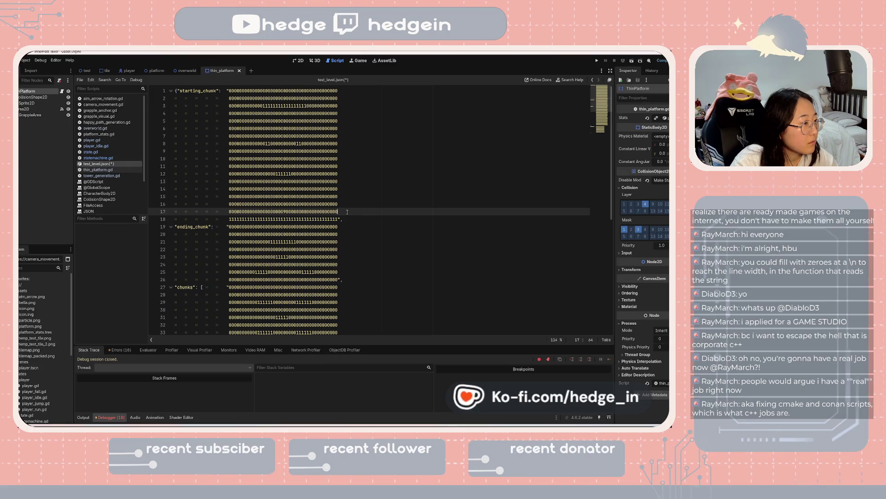
key("Return")
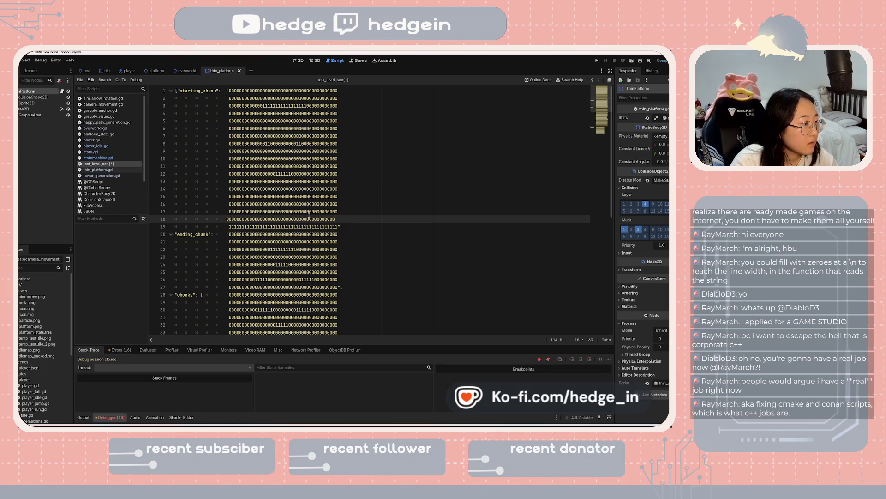
key("Home")
Insert a zero row directly above the row of ones and save the file
left_click(254, 226)
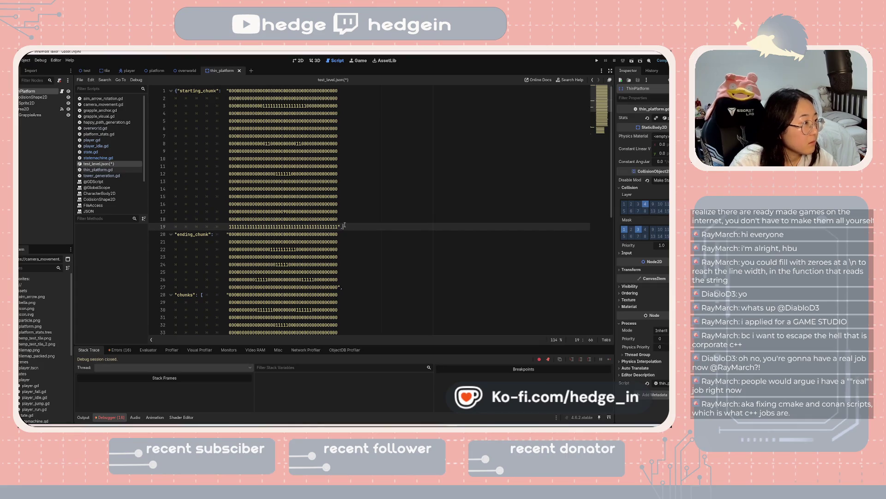
left_click(222, 227)
key("Return")
key("Up")
key("ctrl+v")
key("Home")
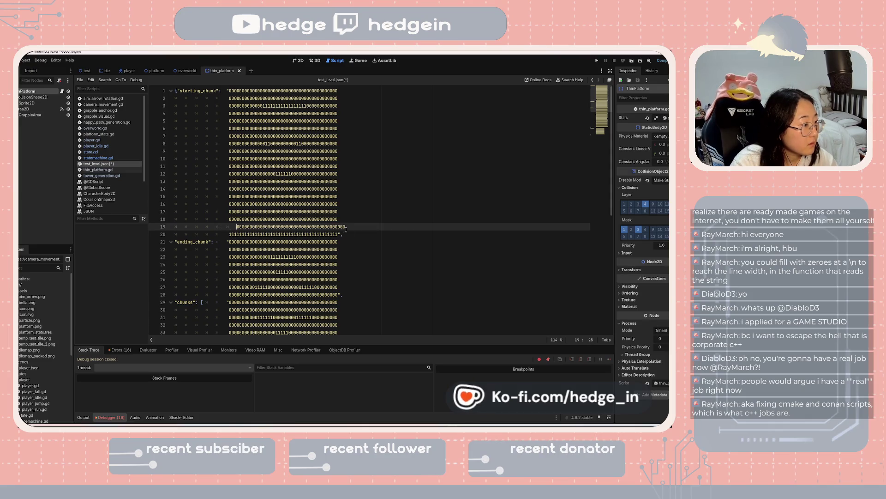
key("ctrl+s")
Paste a copy of ending_chunk's digit rows after its existing rows and align them
scroll(342, 230, "down", 5)
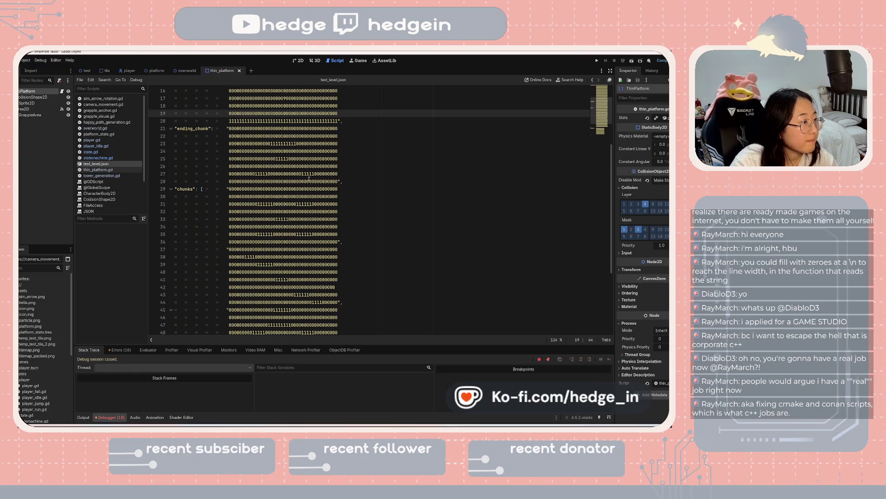
left_click_drag(227, 128, 340, 182)
left_click(340, 181)
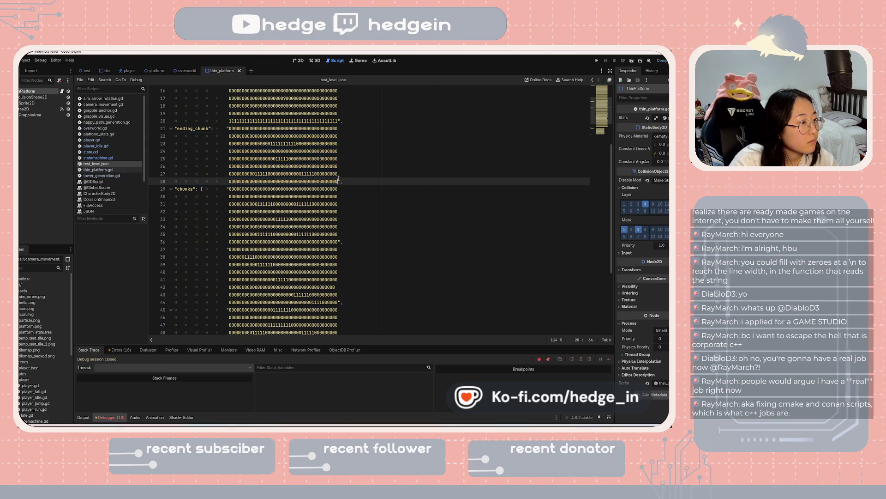
key("Return")
key("ctrl+v")
left_click(224, 188)
Paste the copied digit rows at the end of the first chunk in the chunks list
scroll(291, 221, "down", 4)
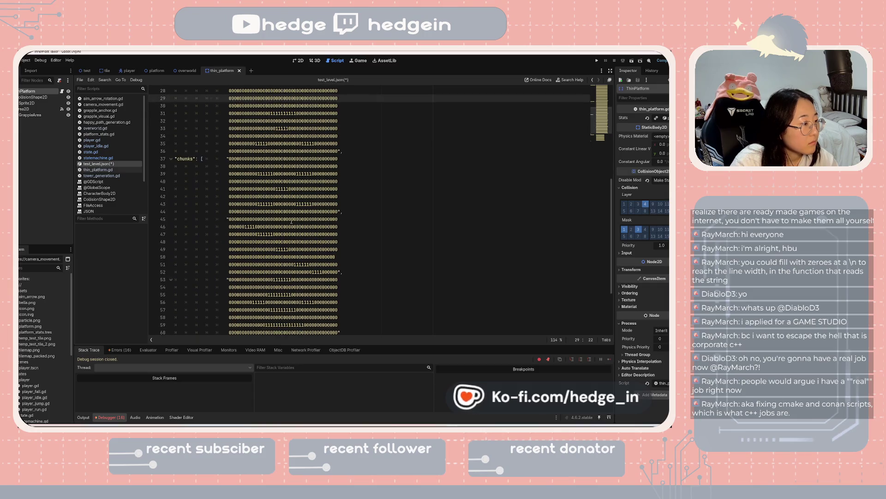
left_click_drag(229, 159, 335, 211)
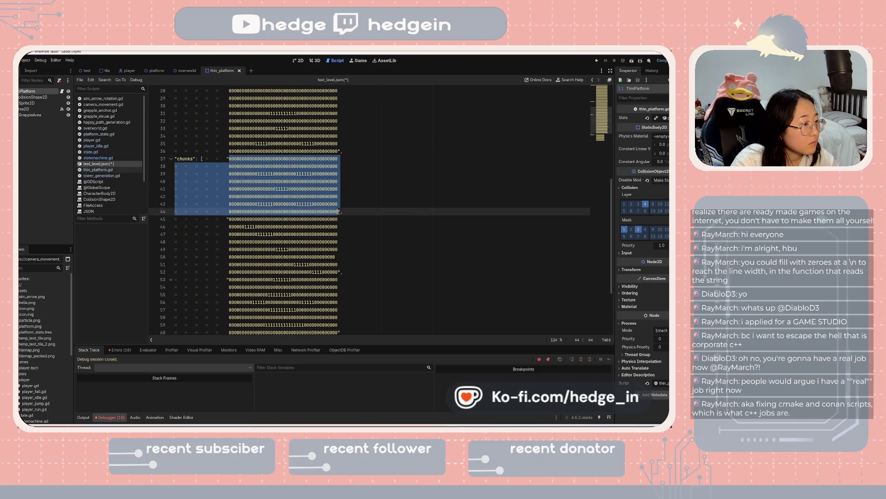
left_click(342, 208)
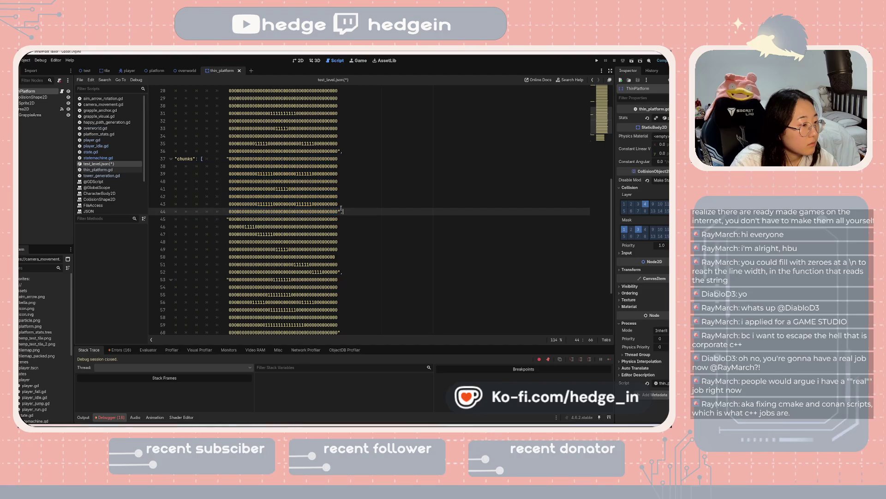
mouse_move(229, 158)
left_mouse_down()
mouse_move(337, 167)
mouse_move(340, 210)
left_mouse_up()
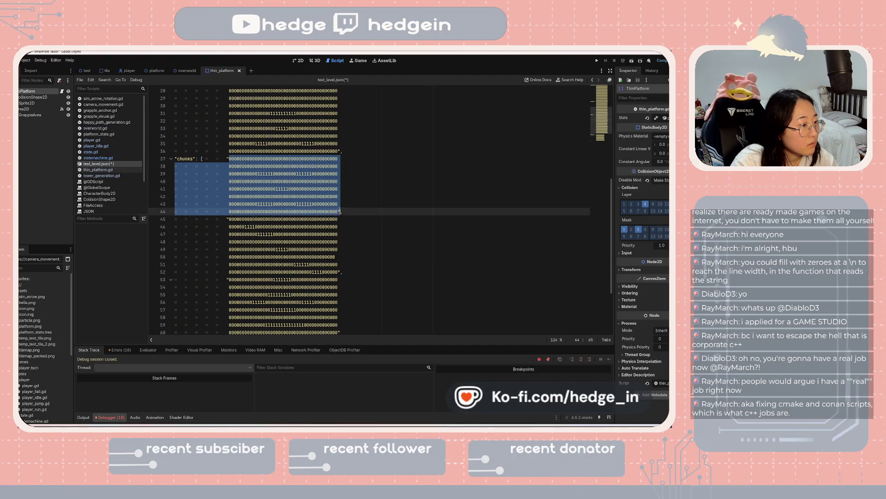
left_click(338, 211)
key("ctrl+v")
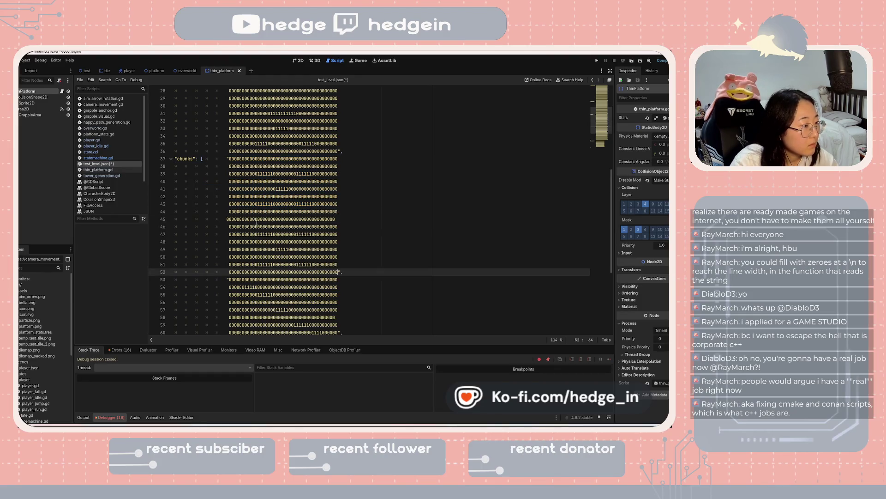
left_click(225, 220)
scroll(227, 220, "down", 2)
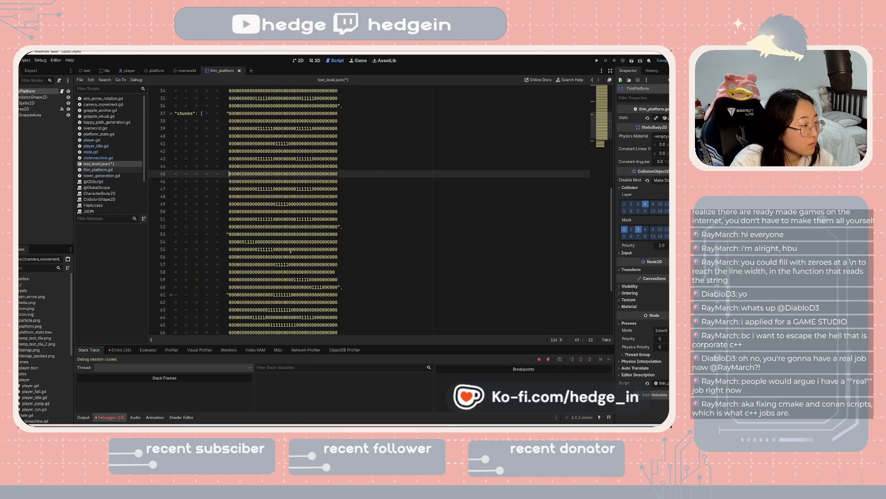
scroll(277, 234, "down", 1)
scroll(249, 217, "up", 1)
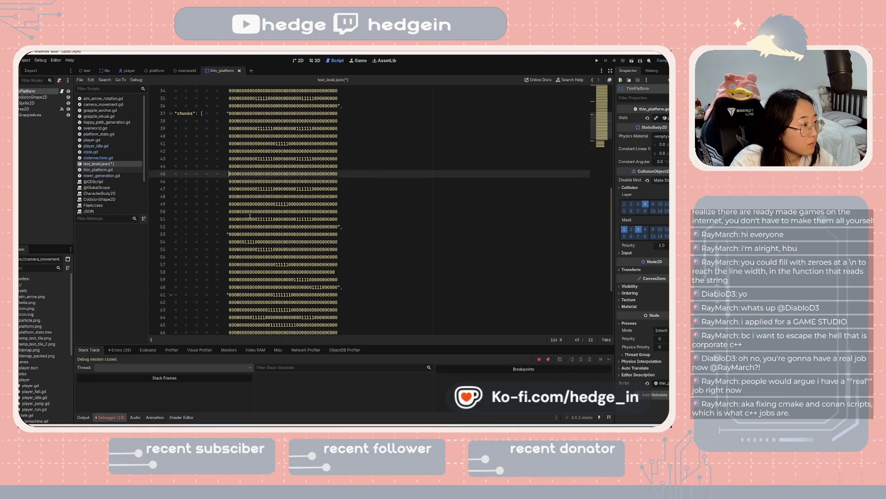
scroll(229, 234, "up", 8)
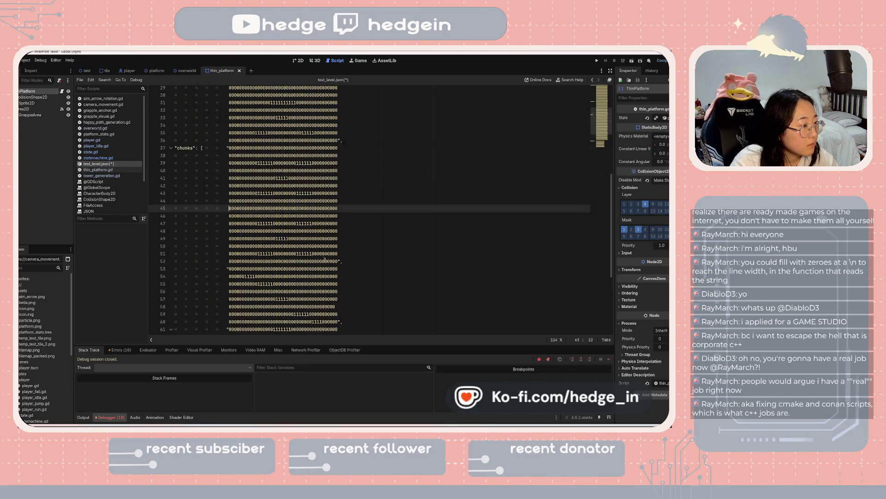
scroll(316, 224, "down", 4)
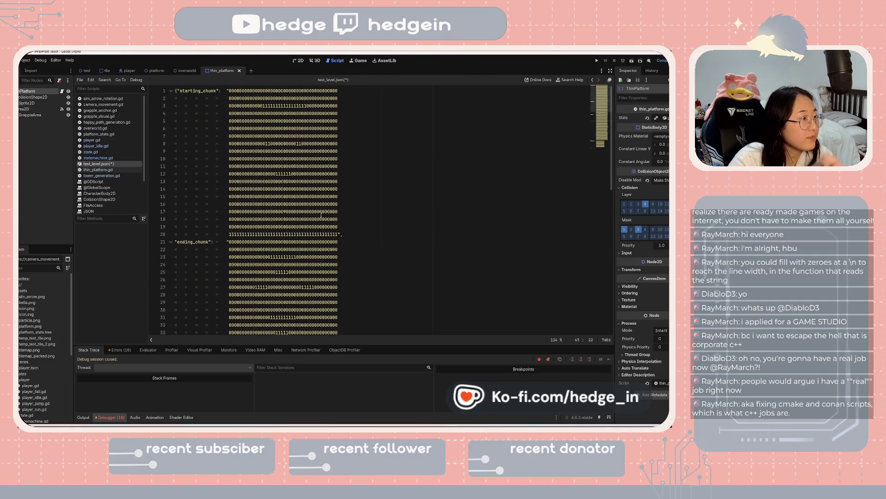
scroll(304, 220, "up", 4)
scroll(294, 218, "down", 1)
scroll(294, 217, "down", 1)
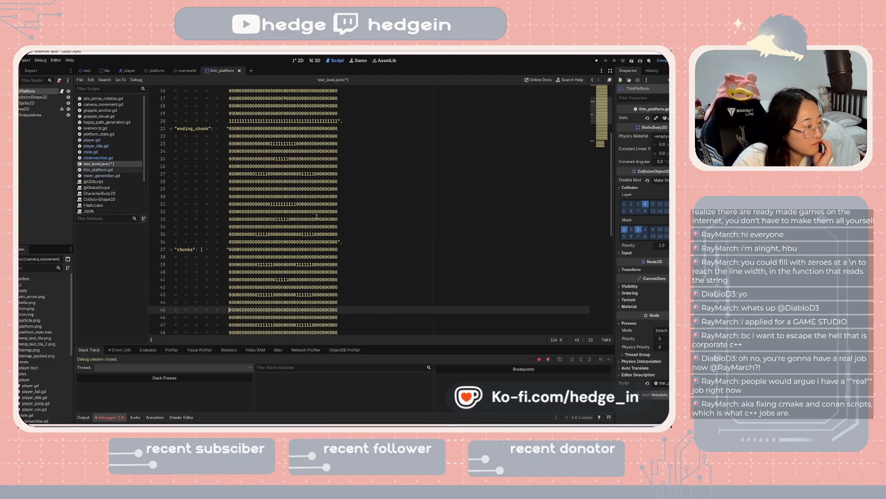
Copy a zero row in ending_chunk and add two aligned copies of it below
left_click(342, 234)
left_click(341, 242)
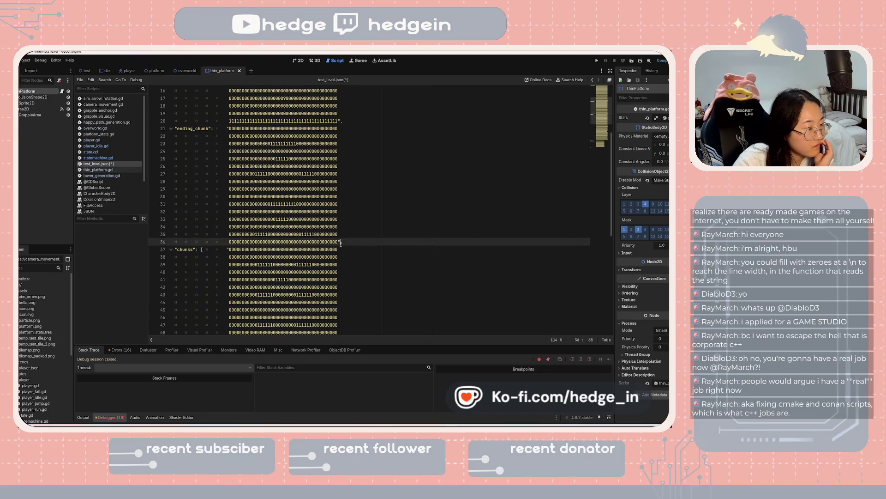
left_click(338, 226)
left_click_drag(338, 211, 230, 211)
key("ctrl+c")
key("End")
key("Return")
key("ctrl+v")
key("Return")
key("ctrl+v")
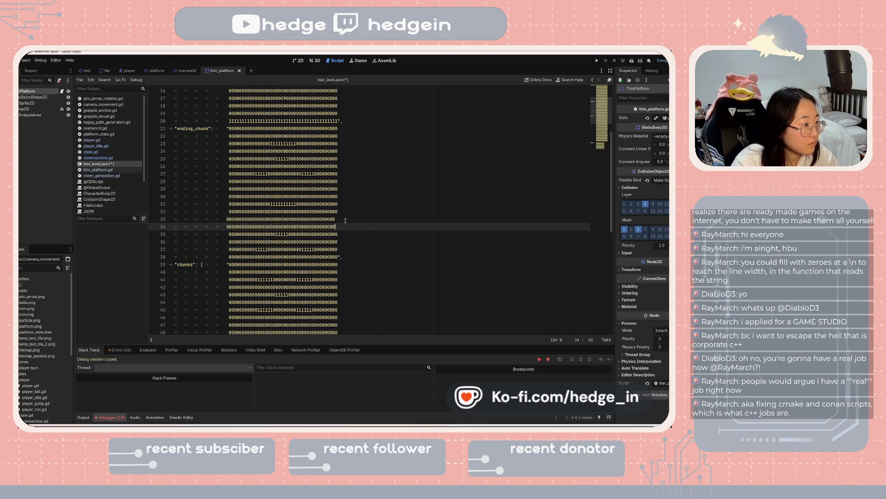
left_click(227, 218)
left_click(227, 226)
left_click(339, 242)
scroll(338, 150, "up", 1)
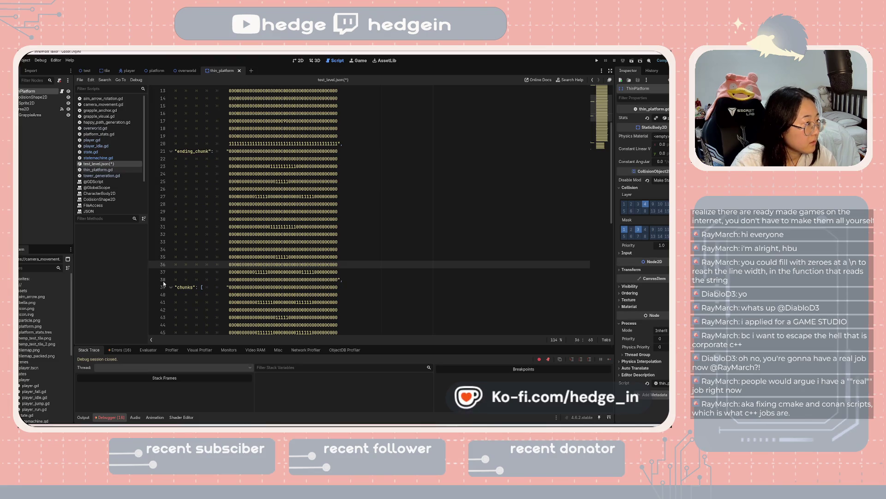
Insert two more zero rows after line 23 and align them
left_click(342, 166)
key("Return")
key("ctrl+v")
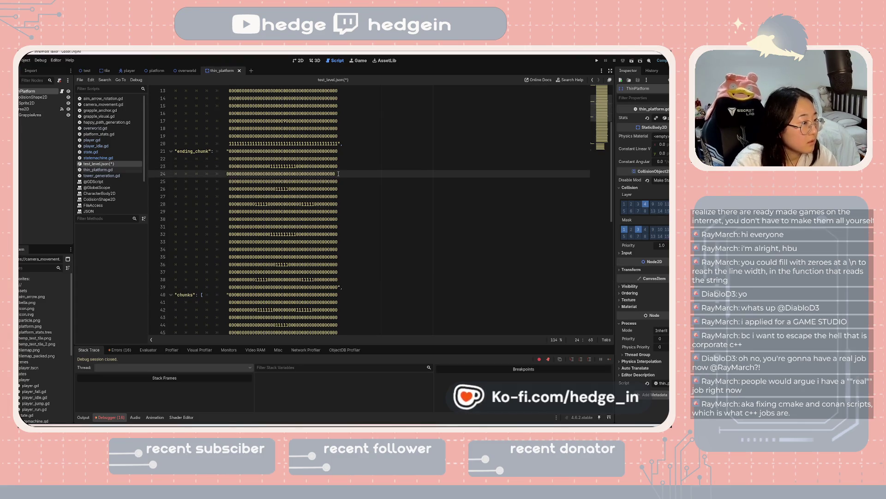
key("Return")
key("ctrl+v")
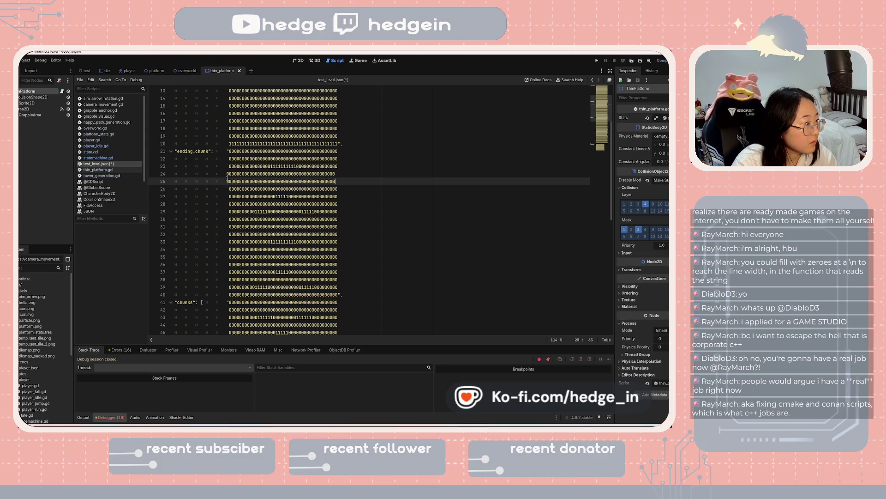
left_click(227, 174)
left_click(357, 238)
Add two rows of zeros inside the first chunk
scroll(357, 231, "down", 7)
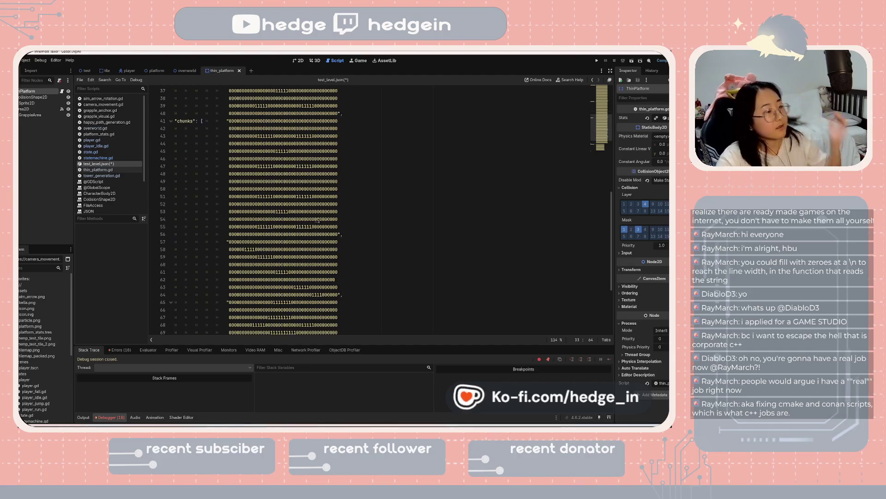
scroll(248, 135, "down", 1)
left_click(231, 122)
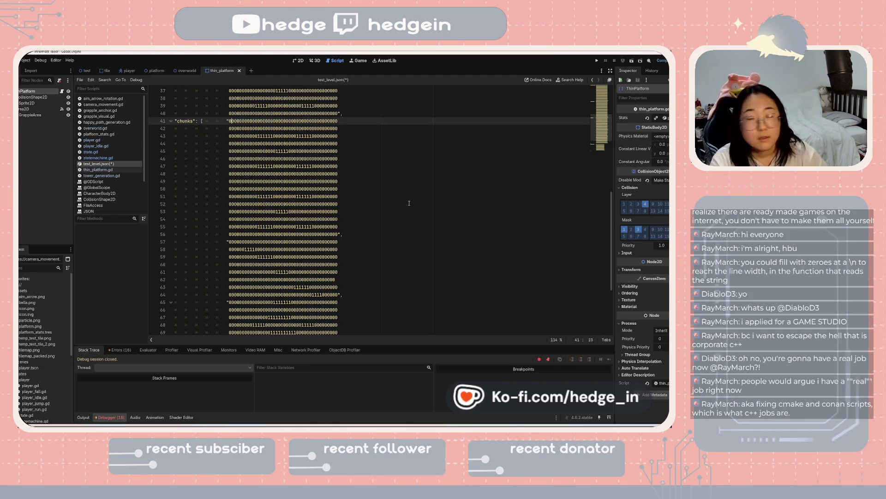
left_click(339, 227)
mouse_move(341, 235)
left_mouse_down()
mouse_move(286, 228)
mouse_move(232, 121)
left_mouse_up()
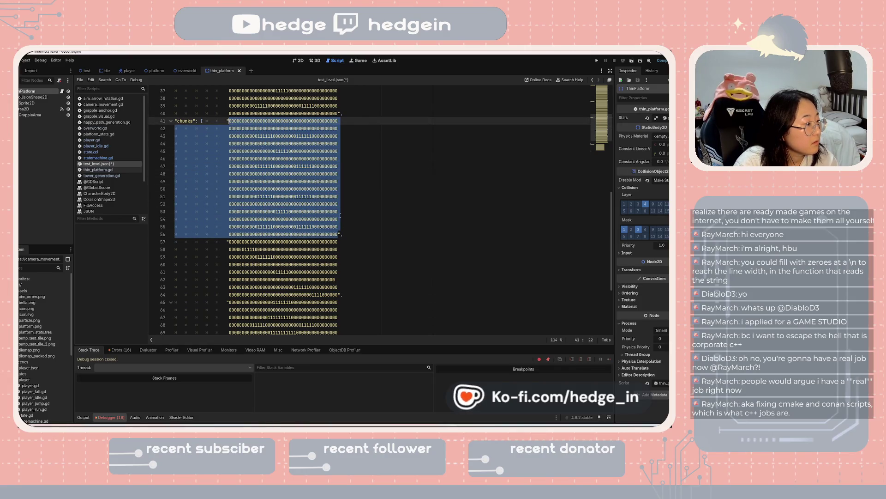
left_click(336, 211)
left_click(338, 220)
key("Return")
key("ctrl+v")
key("Return")
key("ctrl+v")
Insert two more zero rows after line 51 and align line 57 with the others
left_click(332, 198)
key("Return")
key("ctrl+v")
key("Home")
key("Return")
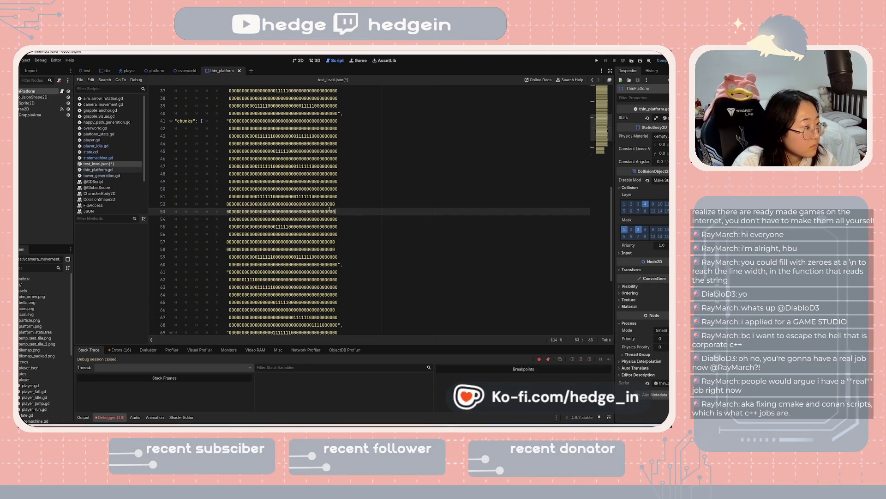
key("Up")
key("ctrl+v")
left_click(226, 243)
left_click(226, 249)
Paste two copies of rows 61–68 below them, fixing line 69's indent
scroll(274, 268, "down", 1)
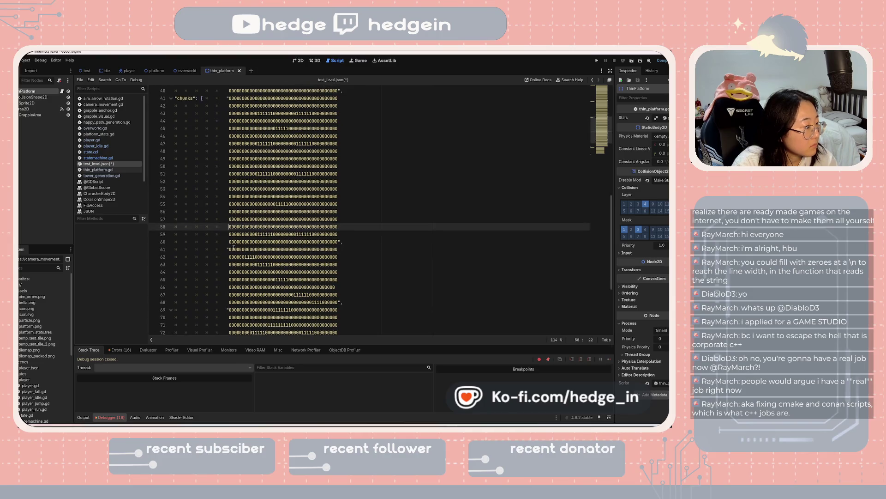
left_click_drag(229, 250, 314, 295)
left_click(339, 302, "shift")
key("ctrl+c")
left_click(339, 302)
key("Return")
key("ctrl+v")
scroll(339, 302, "down", 3)
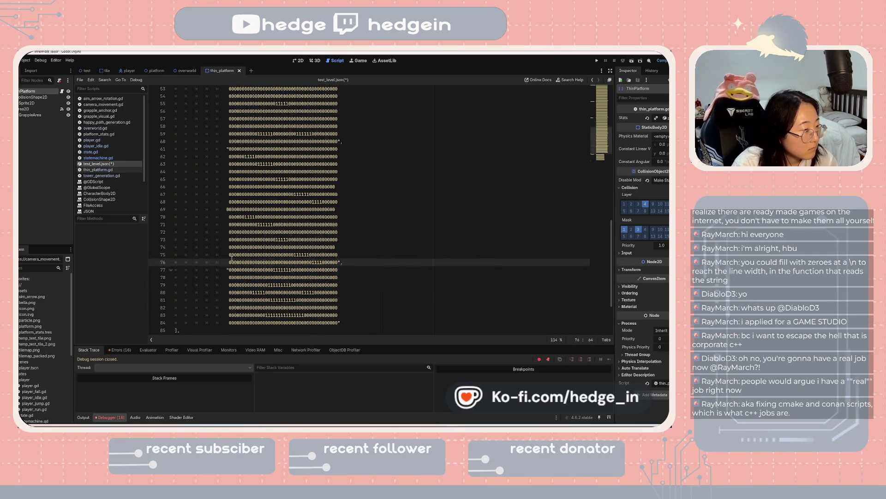
left_click(228, 211)
key("Tab")
left_click(344, 216)
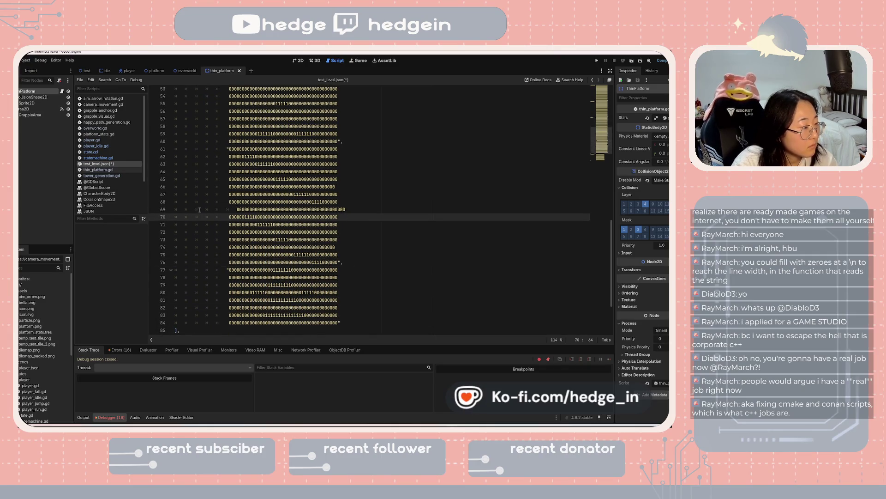
left_click(235, 211)
key("BackSpace")
left_click(343, 215)
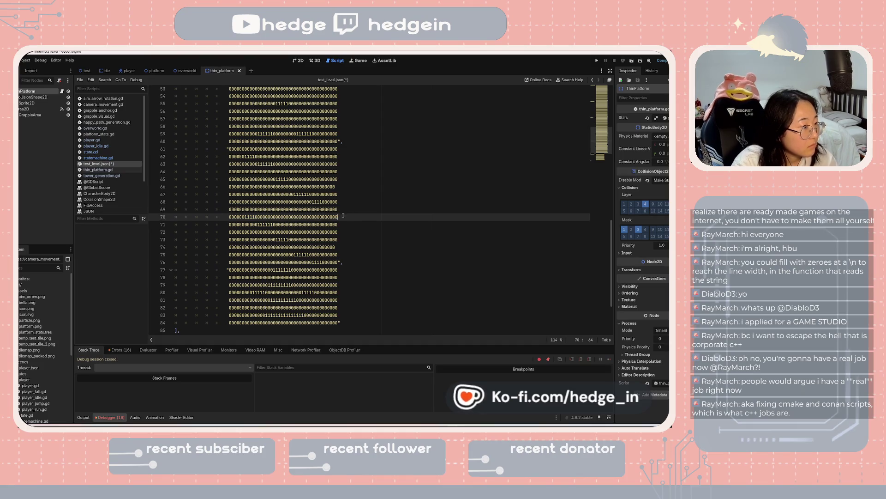
key("ctrl+v")
Undo a stray character and duplicate zero row 71 beneath itself
left_click(226, 224)
left_click(338, 239)
scroll(337, 259, "down", 1)
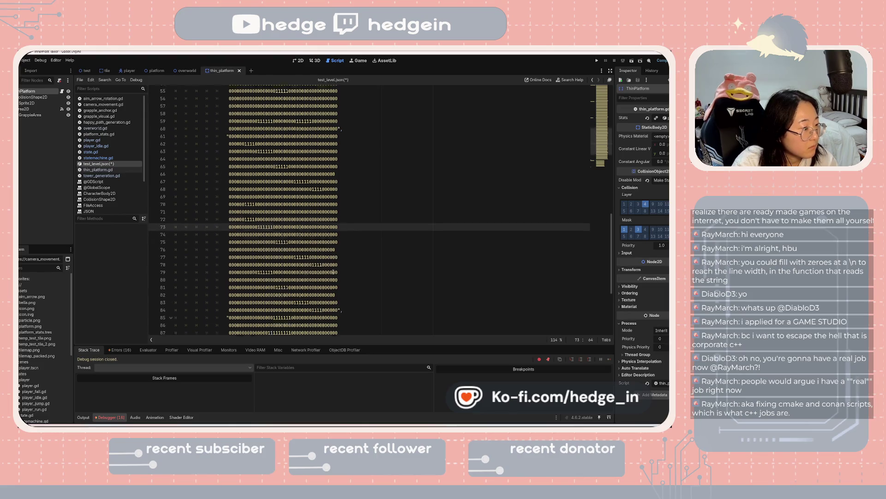
key("ctrl+z")
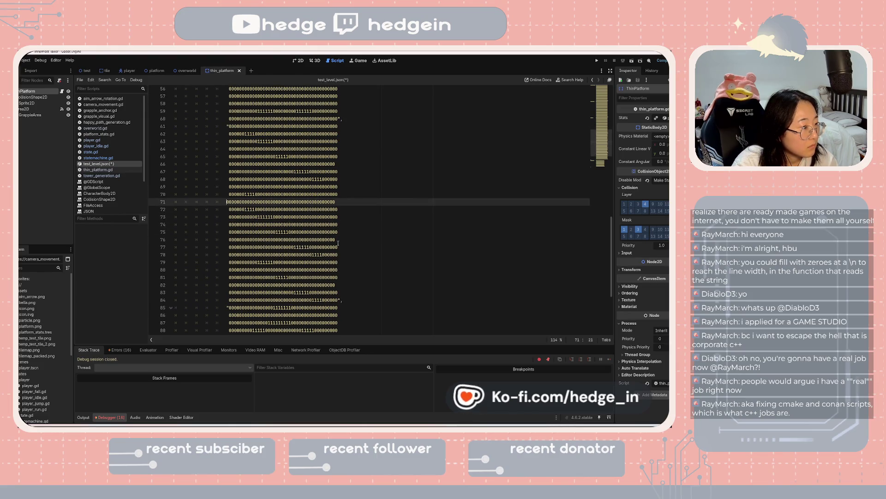
left_click_drag(335, 198, 227, 202)
key("ctrl+c")
left_click(333, 205)
key("Return")
key("ctrl+v")
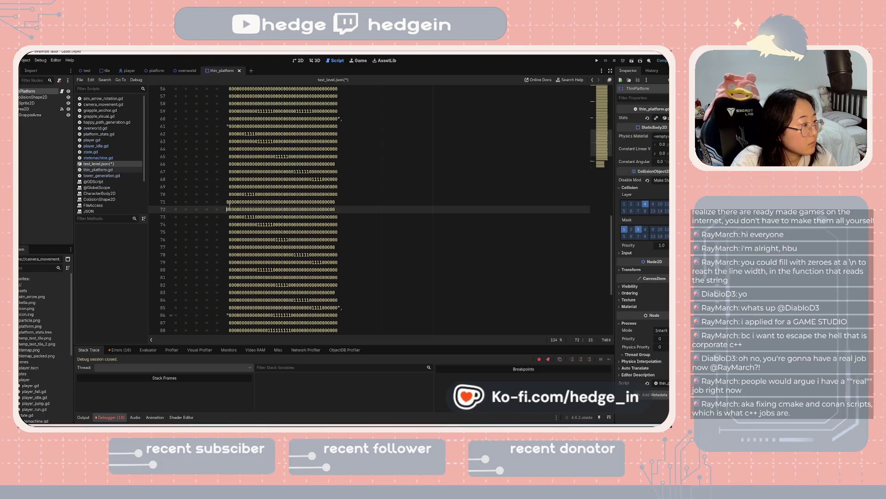
key("Up")
key("Home")
left_click(230, 210)
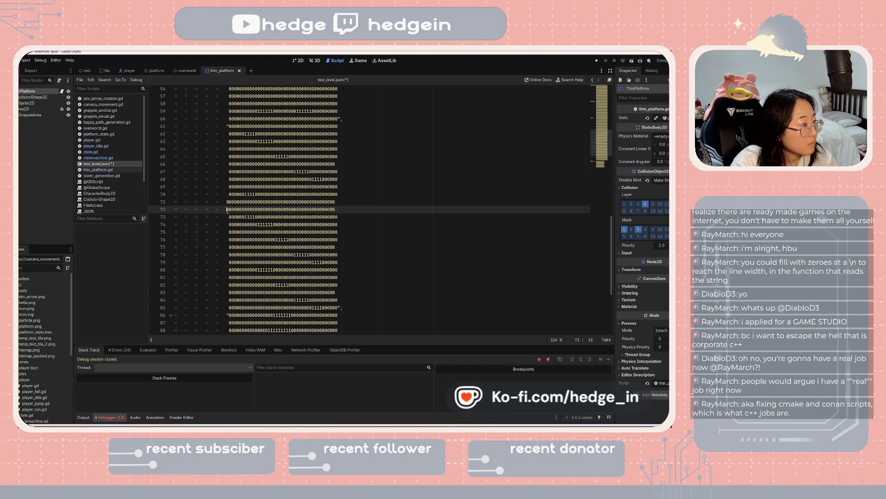
Delete rows 73–85, then undo both the deletion and the row 71 duplicate
scroll(251, 214, "up", 3)
scroll(252, 214, "up", 2)
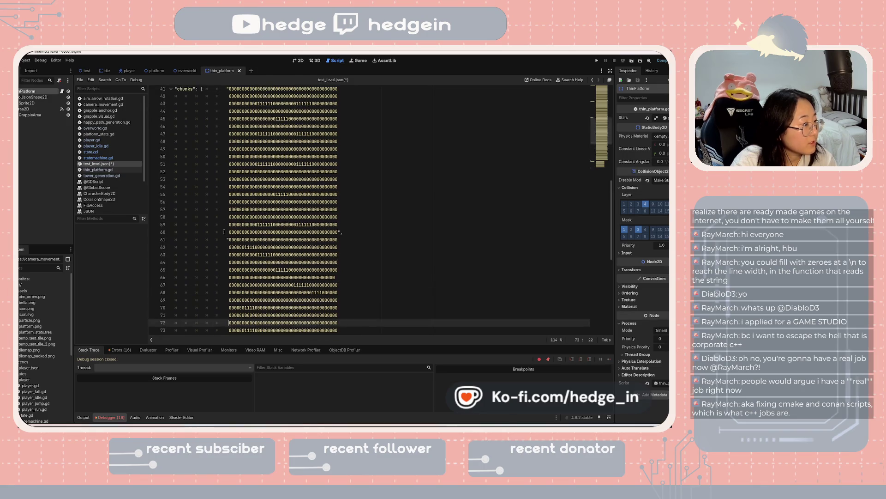
scroll(230, 220, "down", 1)
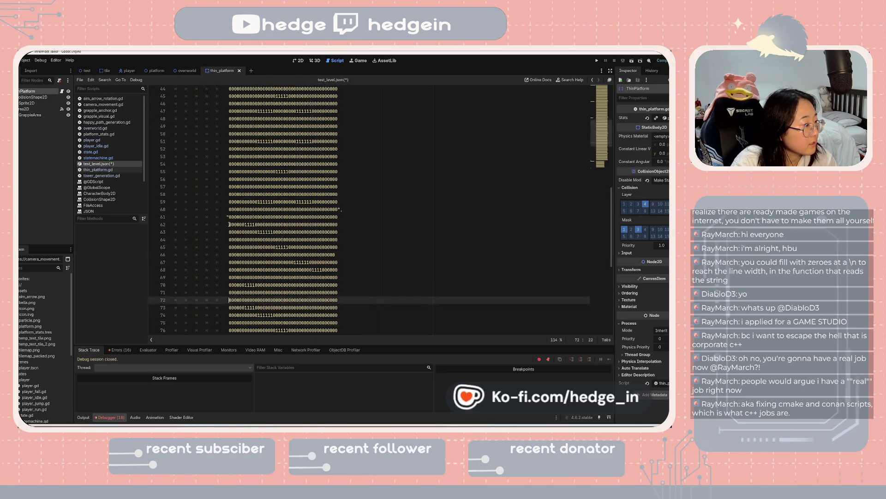
scroll(230, 220, "down", 4)
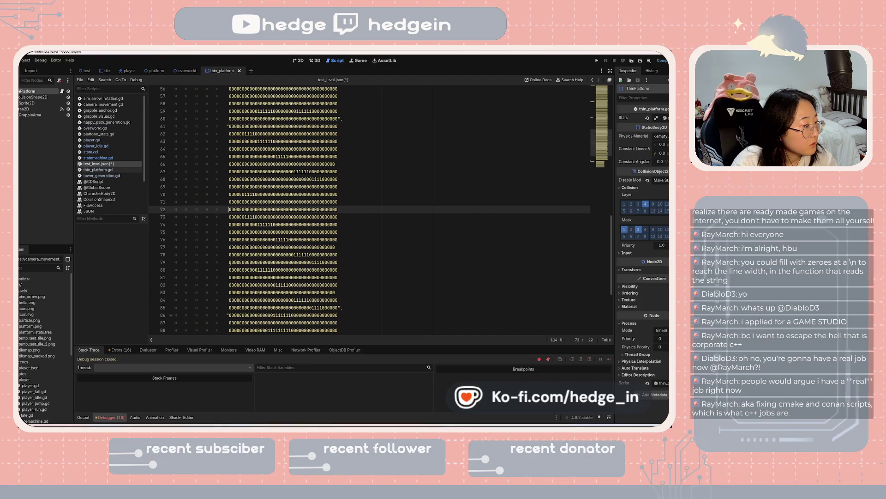
mouse_move(339, 307)
left_mouse_down()
mouse_move(277, 300)
mouse_move(228, 238)
mouse_move(227, 217)
left_mouse_up()
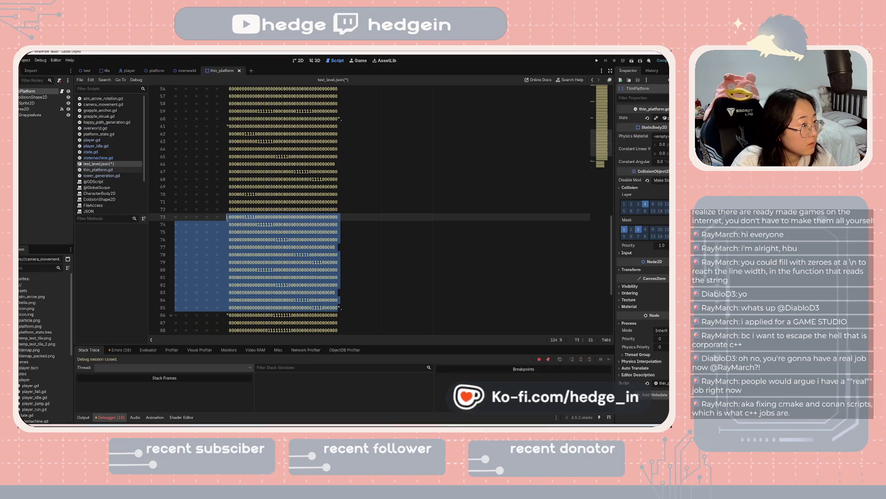
key("Delete")
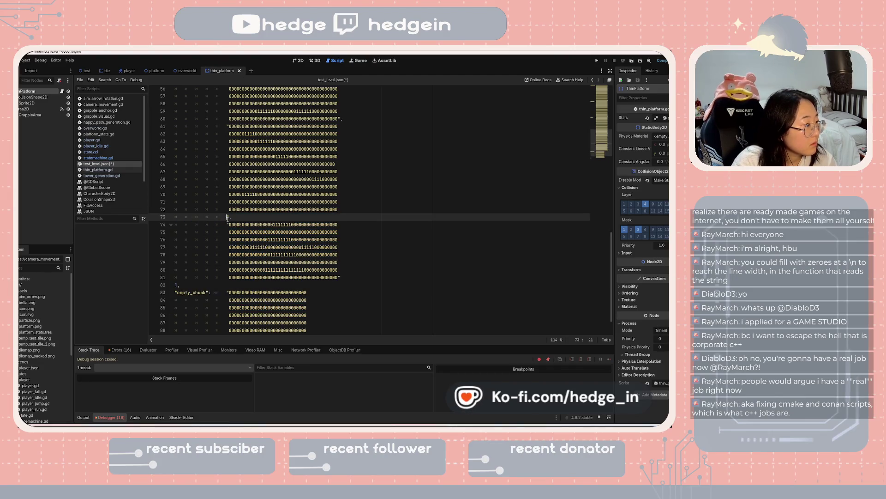
key("ctrl+z")
key("ctrl+z")
key("ctrl+z")
key("ctrl+z")
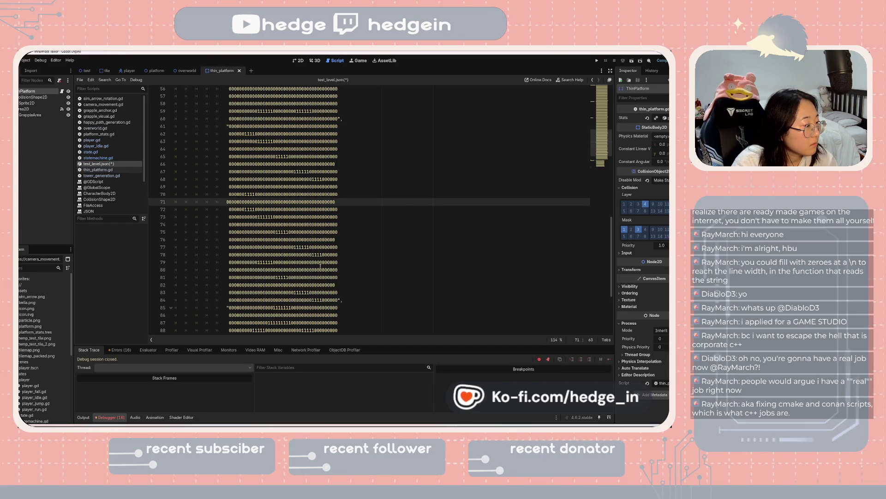
key("ctrl+z")
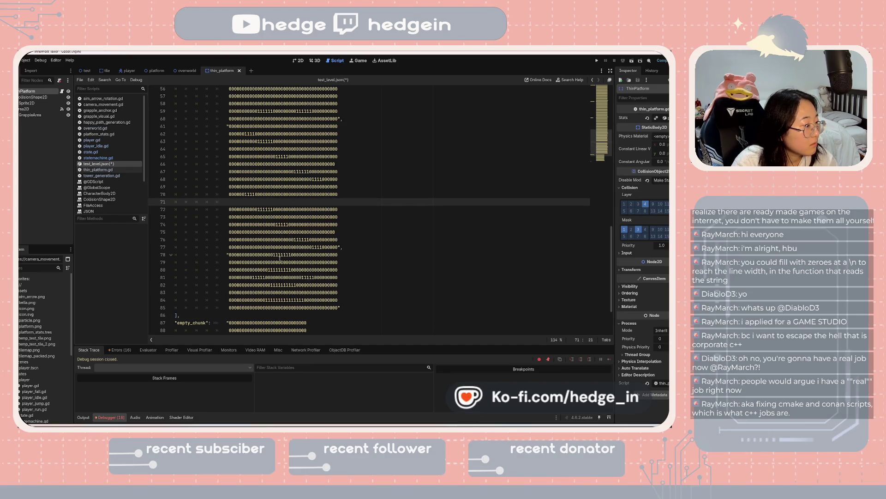
Add zero rows as lines 71–72 and after line 67, removing leftover blank lines
left_click(340, 187)
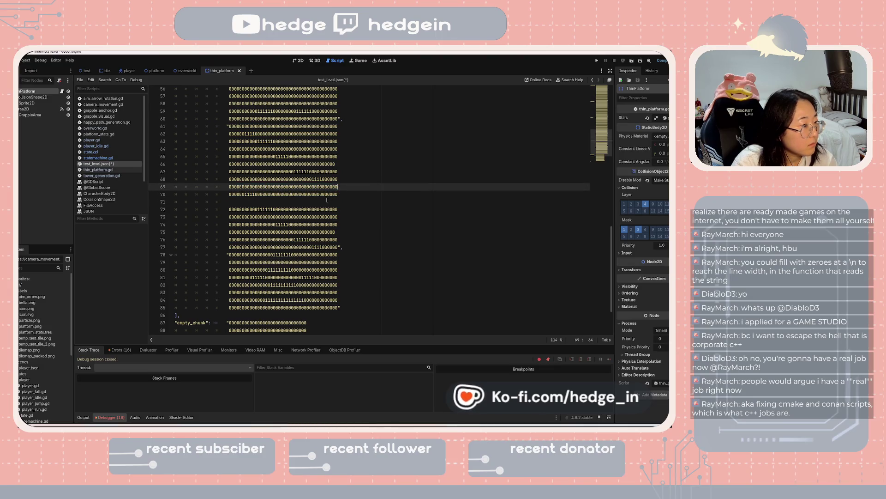
left_click(228, 203)
key("ctrl+v")
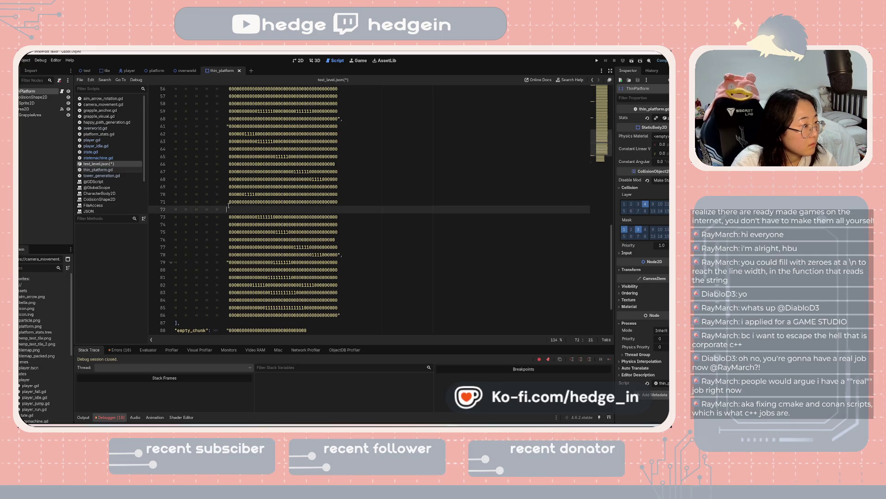
key("ctrl+v")
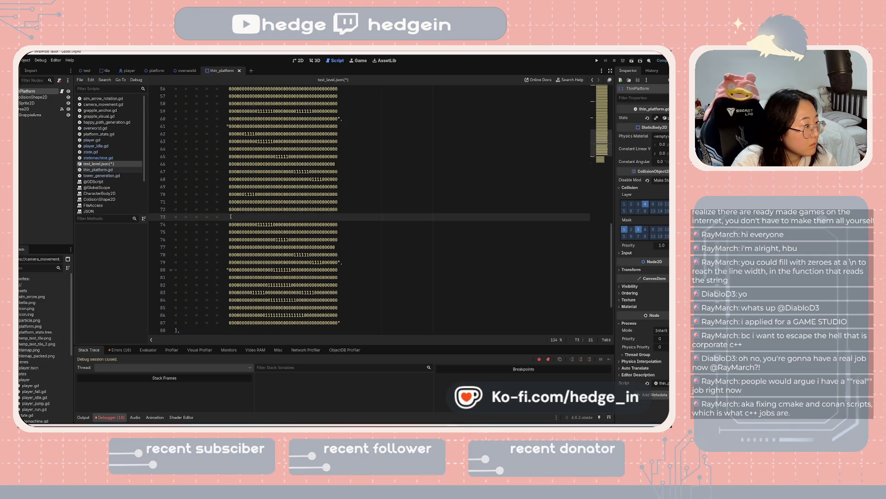
key("BackSpace")
key("BackSpace")
key("BackSpace")
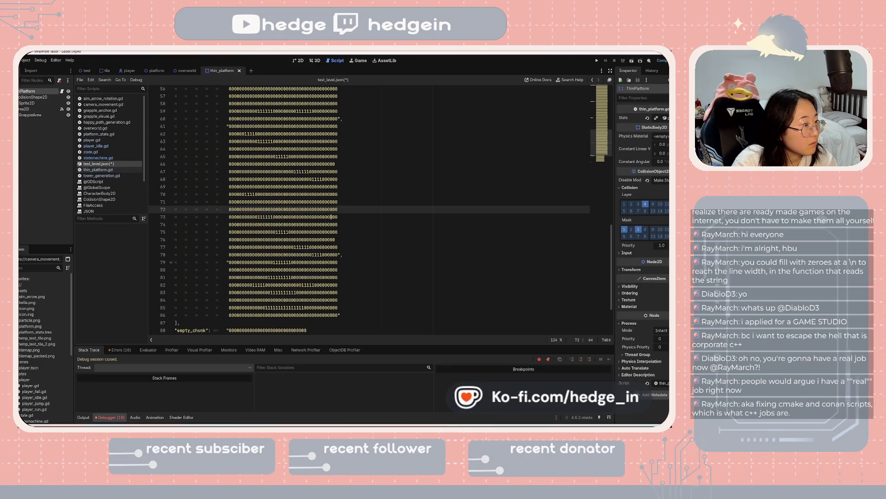
left_click(339, 171)
key("Return")
key("ctrl+v")
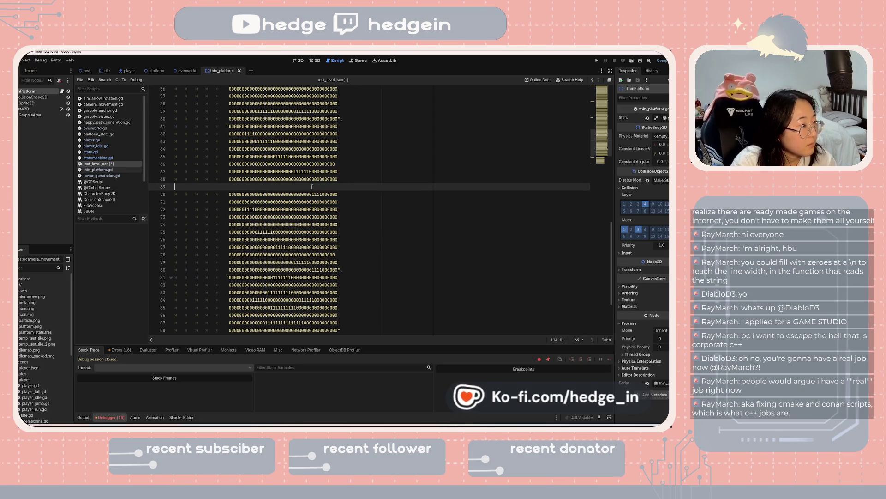
key("BackSpace")
key("BackSpace")
key("BackSpace")
key("Down")
key("Down")
key("Down")
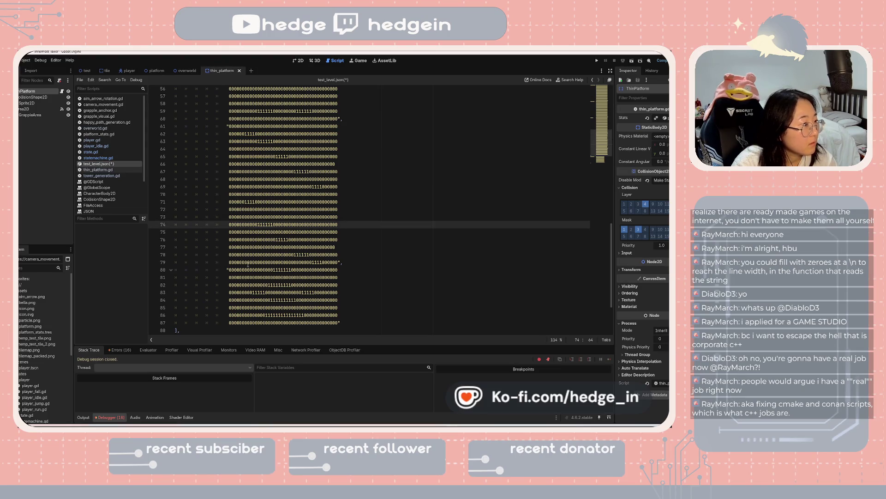
Duplicate rows 80–87 as new lines 88–95
scroll(339, 278, "down", 2)
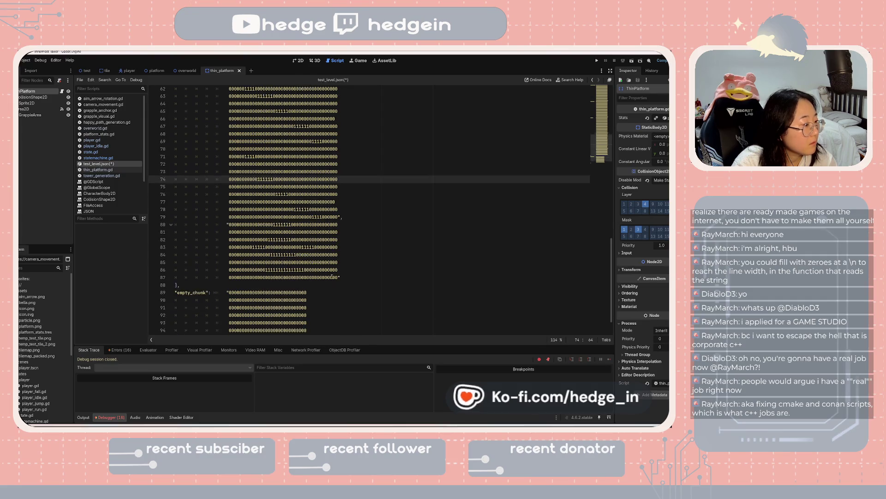
left_click_drag(339, 278, 231, 225)
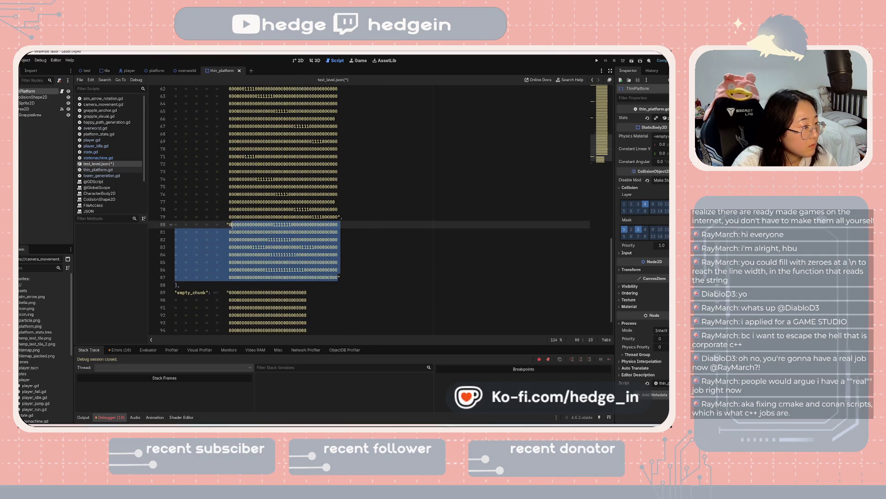
key("ctrl+c")
left_click(338, 277)
key("Return")
key("ctrl+v")
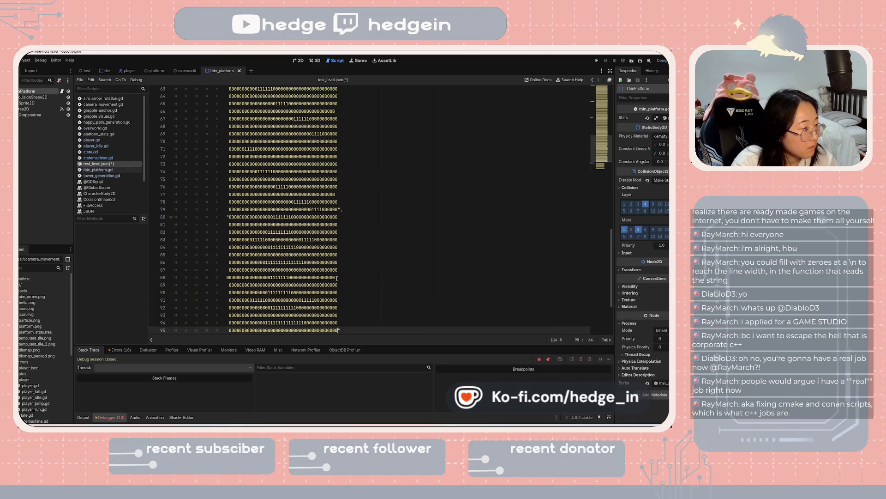
Open a new line after row 91 and fill it with the zero row copied from row 96
left_click(212, 276)
scroll(211, 276, "down", 2)
left_click(347, 255)
key("Return")
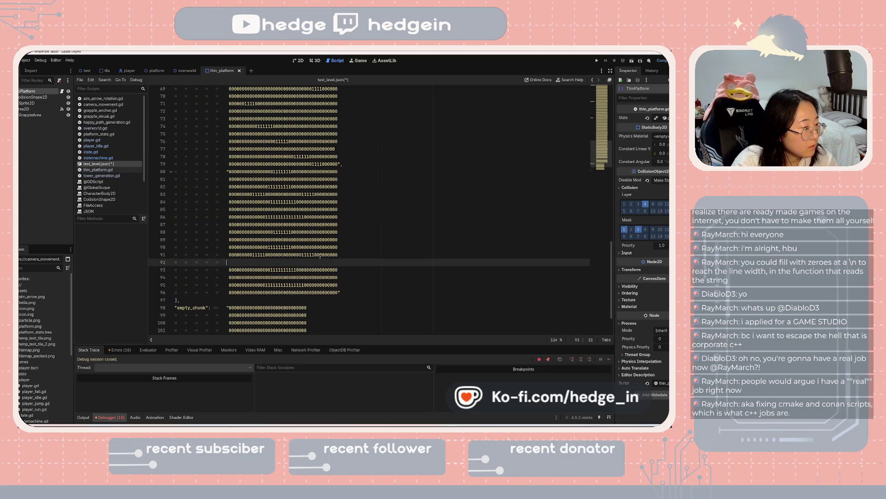
left_click(339, 292)
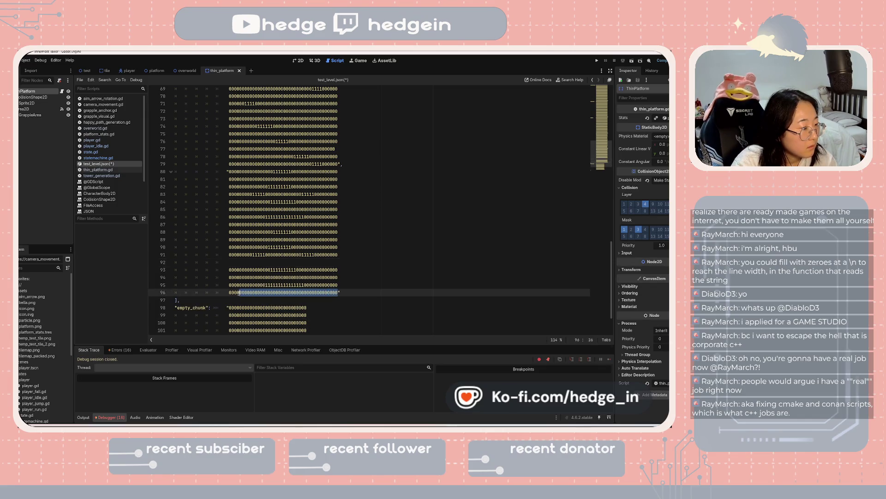
left_click_drag(229, 292, 336, 293)
key("ctrl+c")
left_click(239, 262)
key("ctrl+v")
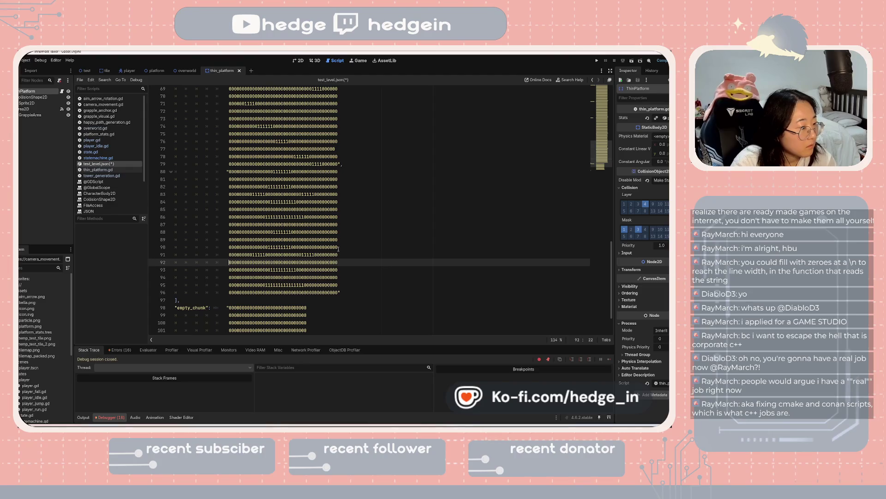
Insert zero rows as lines 90 and 87
left_click(227, 247)
key("Return")
key("Up")
key("ctrl+v")
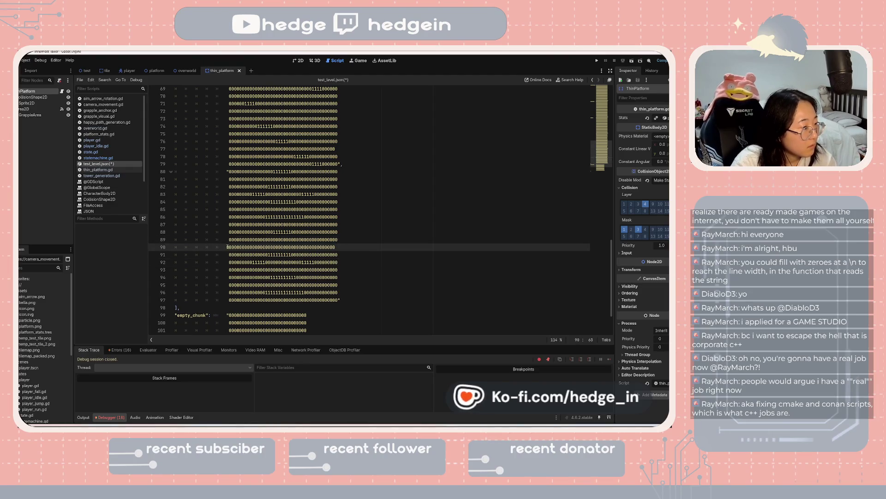
type("0")
left_click(338, 217)
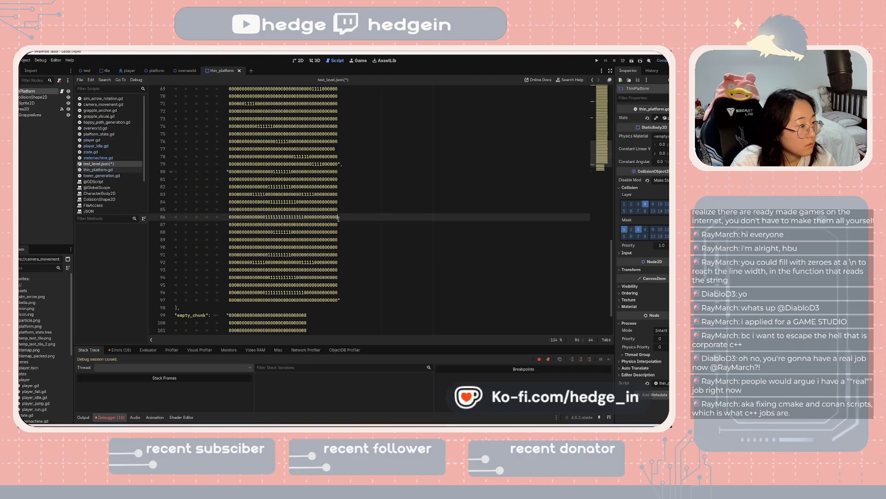
key("Return")
key("ctrl+v")
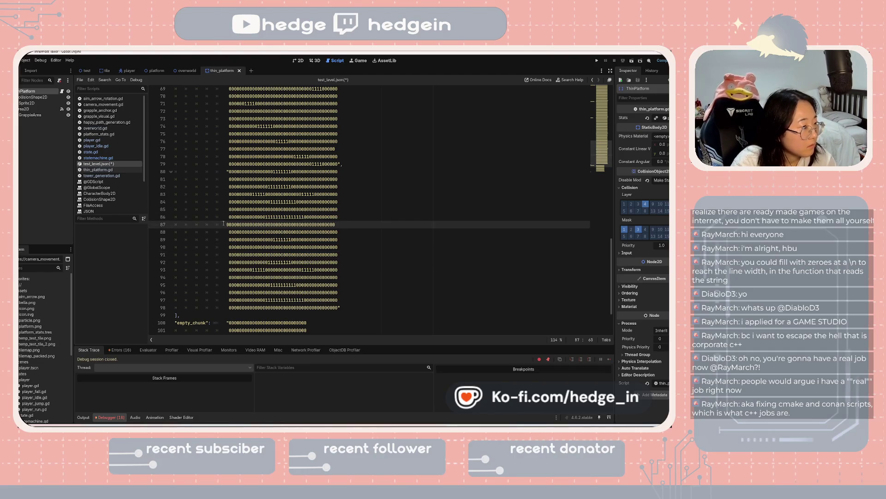
left_click(338, 239)
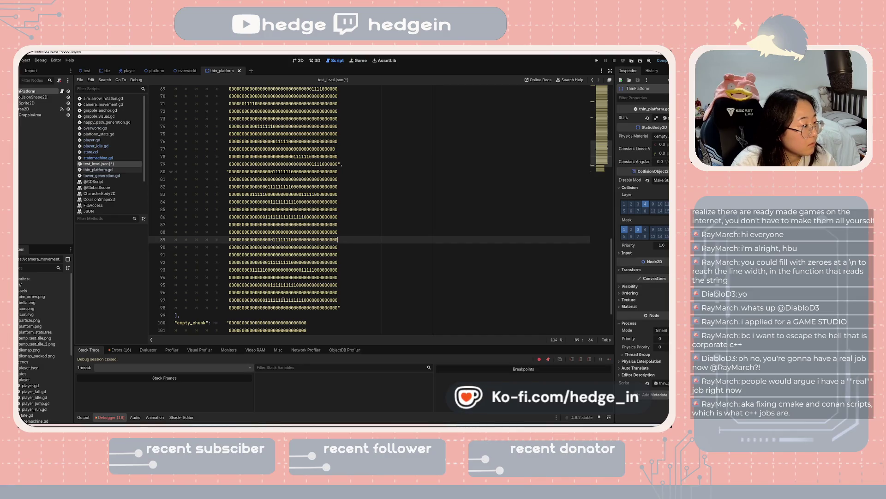
Insert zero rows as lines 83 and 85, then save test_level.json
left_click(338, 187)
key("Return")
key("ctrl+v")
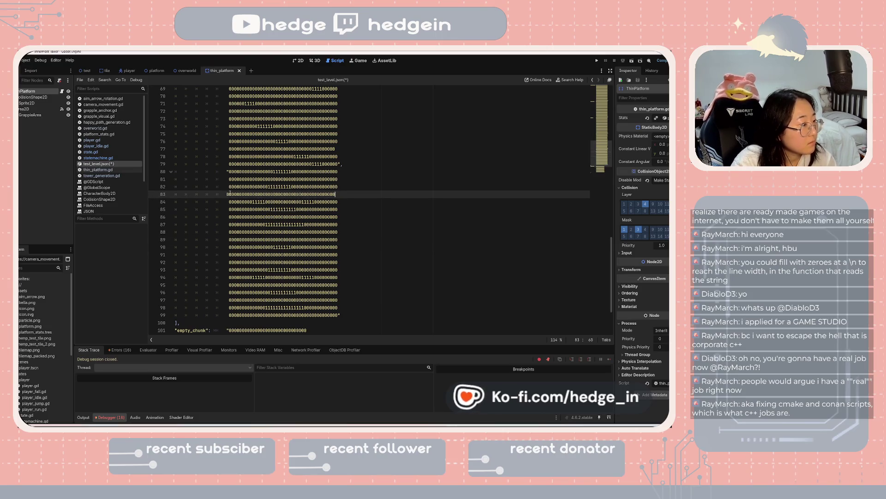
left_click(339, 202)
key("Return")
key("ctrl+v")
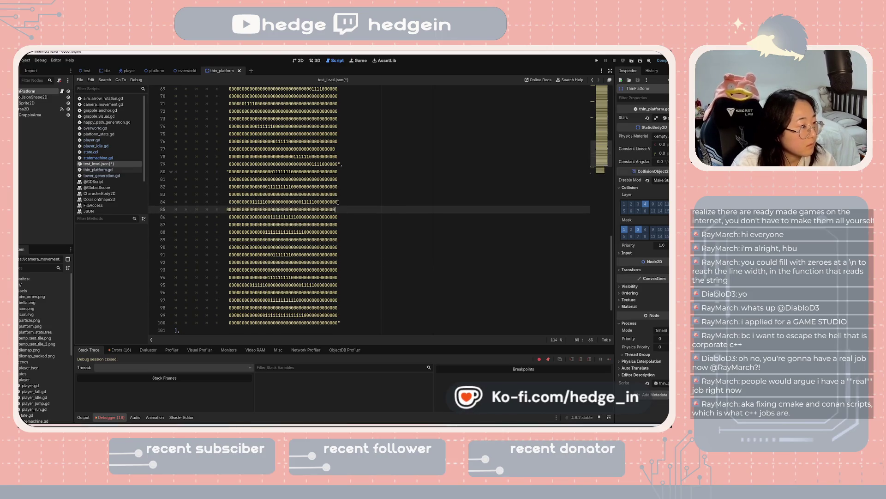
key("ctrl+s")
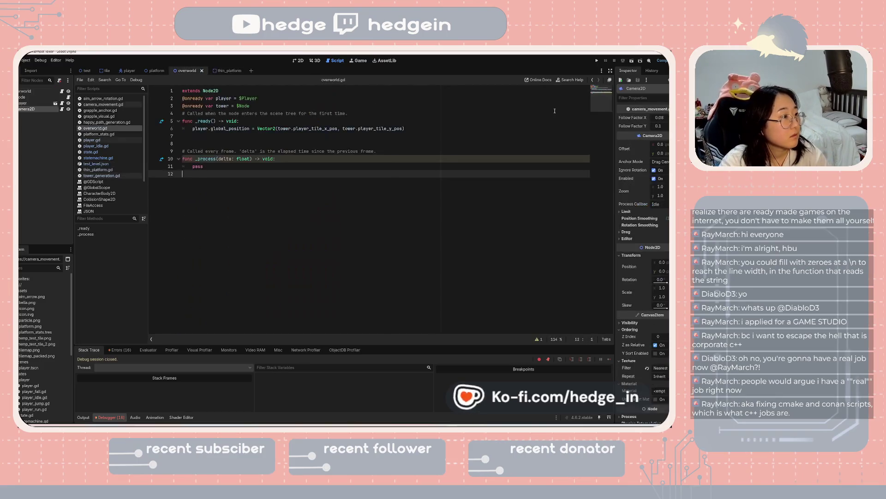
Run the game, check the index 786 error's warnings and stack trace, then view thin_platform.gd and test_level.json
left_click(631, 60)
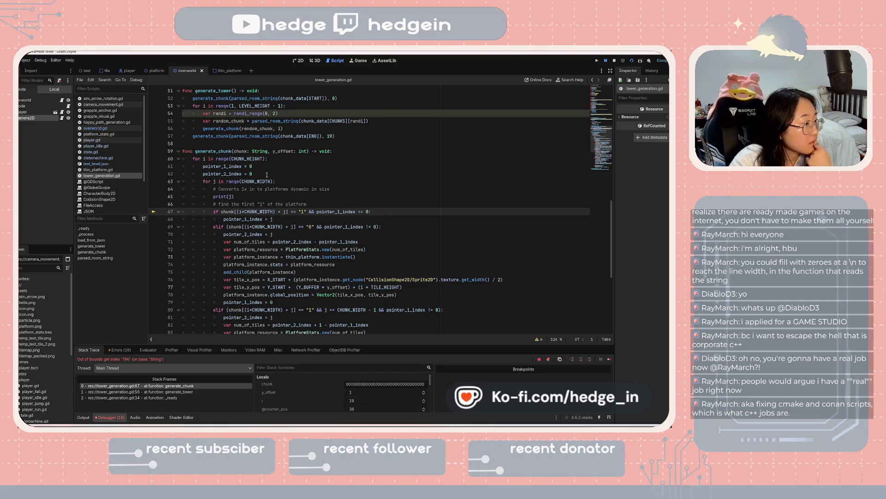
left_click(120, 350)
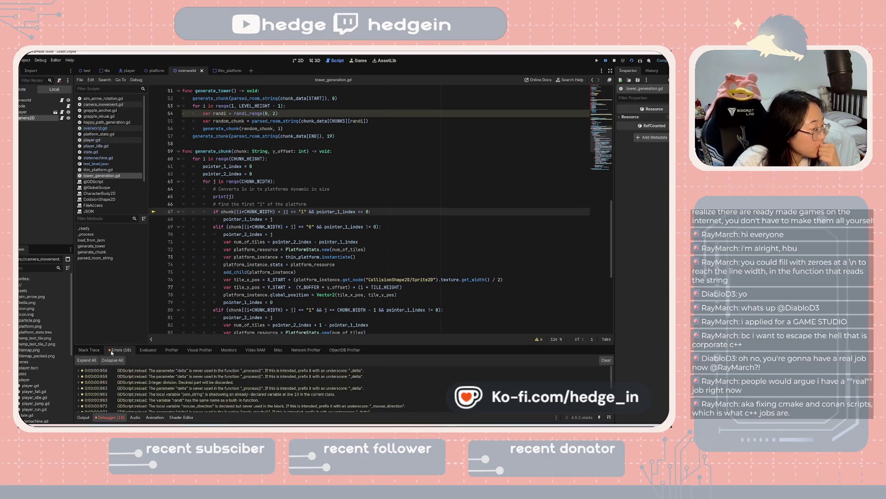
left_click(88, 350)
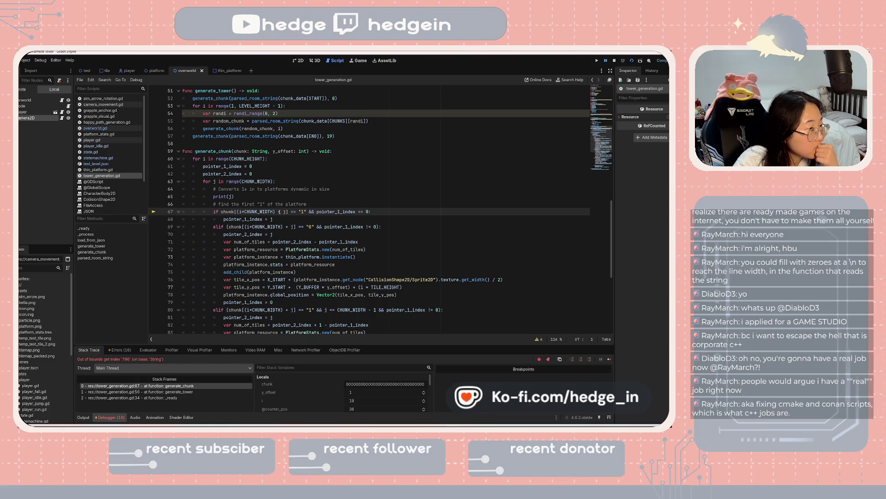
left_click(224, 71)
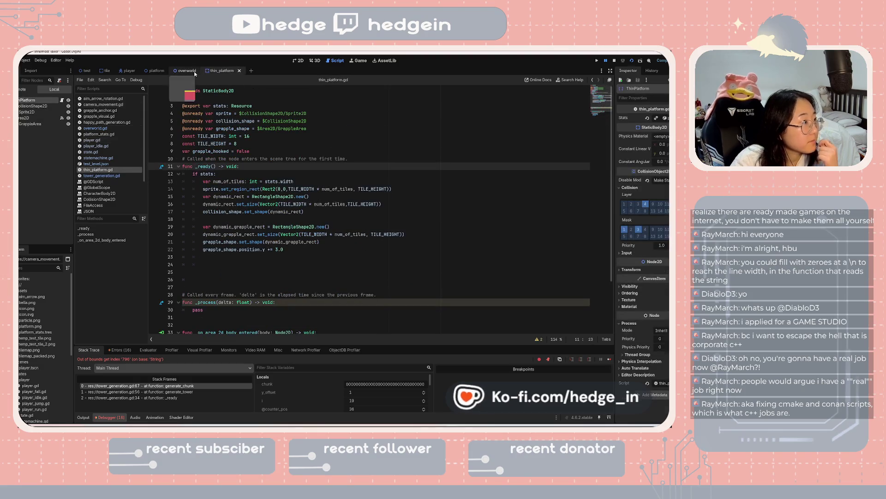
left_click(96, 164)
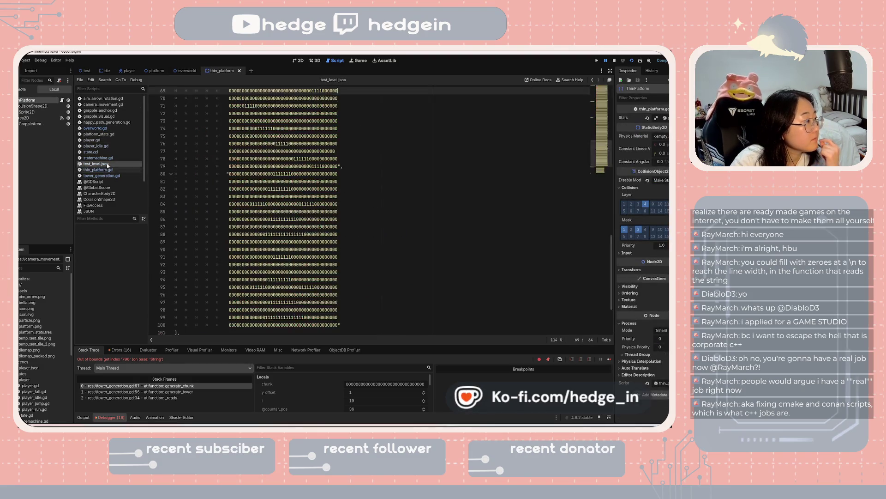
Paste an extra all-zero row into the second chunk of test_level.json near line 79
scroll(293, 228, "up", 15)
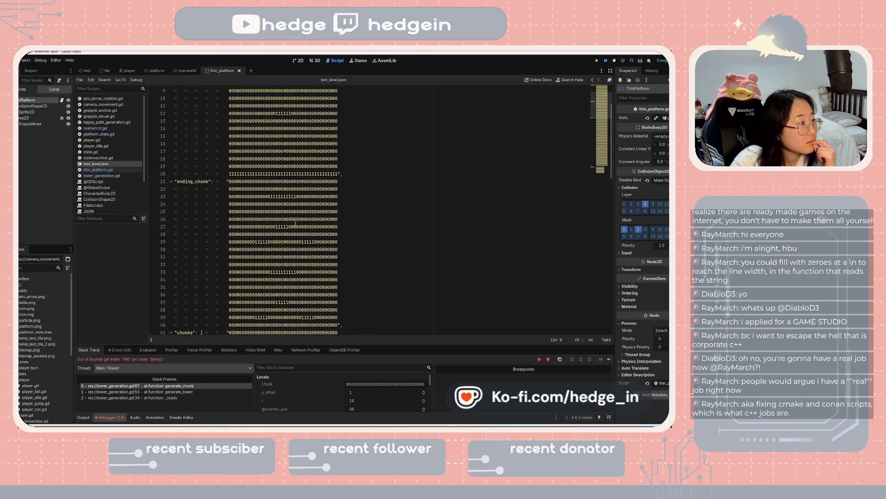
scroll(162, 240, "down", 4)
scroll(165, 295, "down", 1)
scroll(162, 277, "down", 7)
scroll(163, 269, "down", 1)
scroll(163, 257, "down", 6)
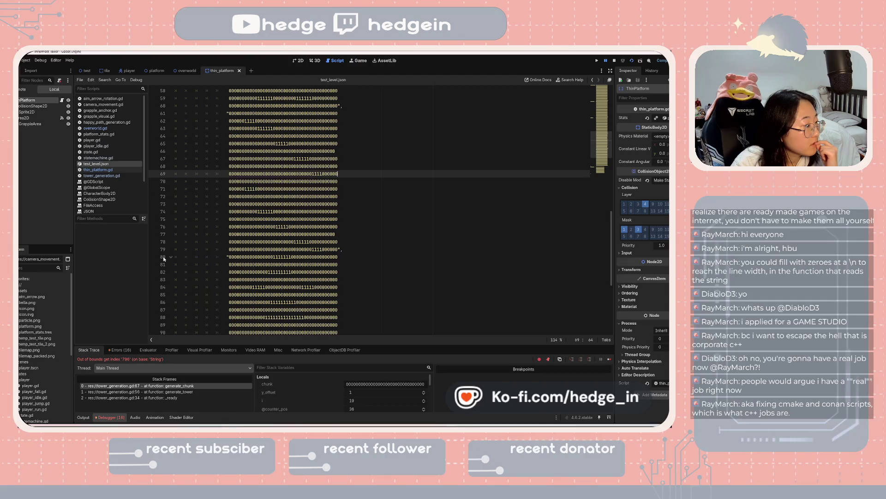
left_click(341, 243)
key("Return")
key("ctrl+v")
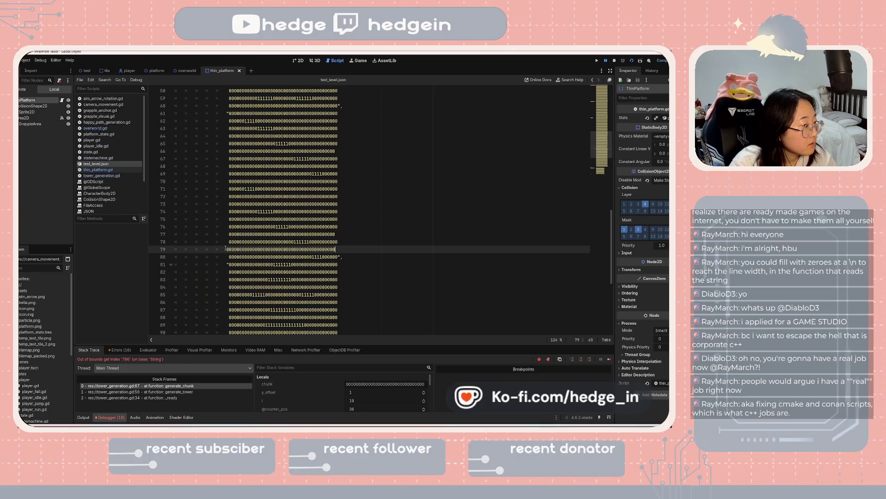
Try deleting the all-zero row near line 94, undo it, and return to overworld.gd
left_click(347, 262)
key("Down")
key("Down")
scroll(277, 258, "down", 4)
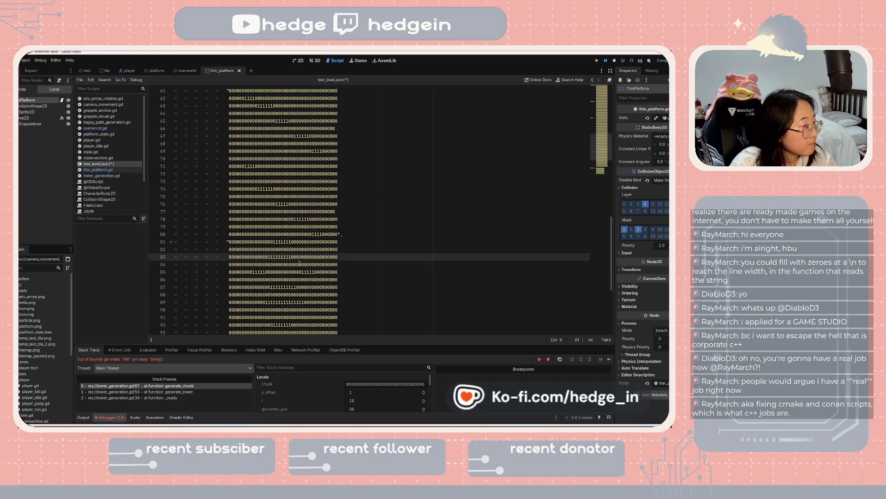
scroll(256, 255, "down", 1)
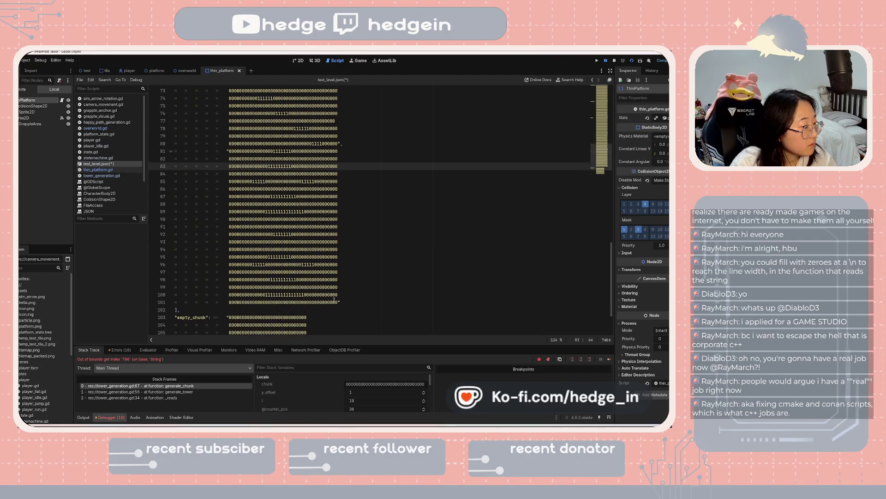
left_click(340, 293)
left_click(344, 264)
left_click(185, 251)
key("shift+End")
key("BackSpace")
key("BackSpace")
key("BackSpace")
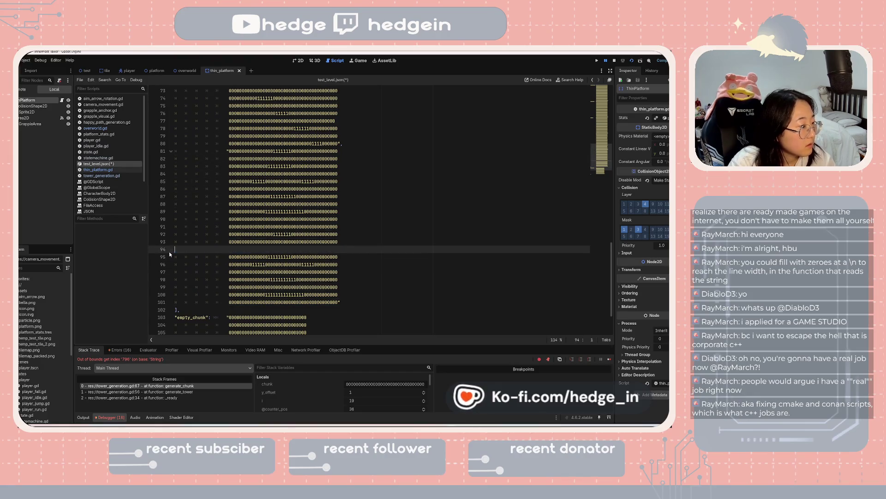
key("ctrl+z")
left_click(178, 70)
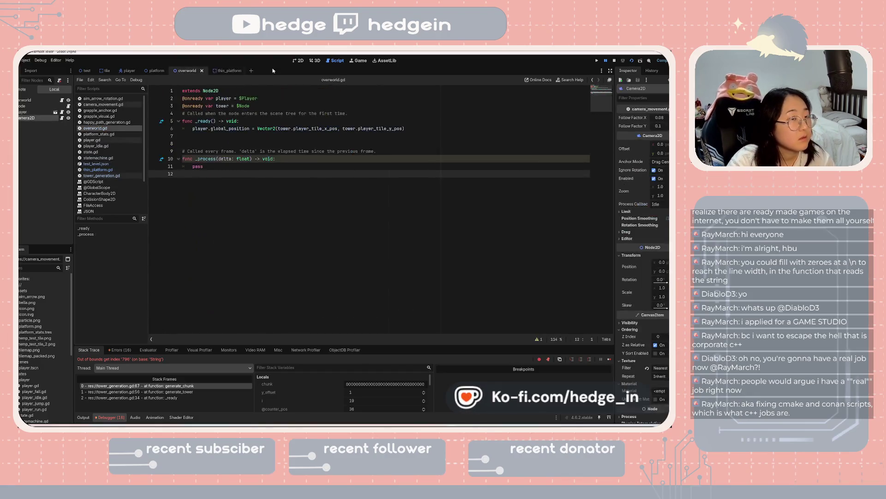
Playtest the tower with one grapple, then paste overworld.gd lines 2-4 onto line 8 and undo
left_click(631, 60)
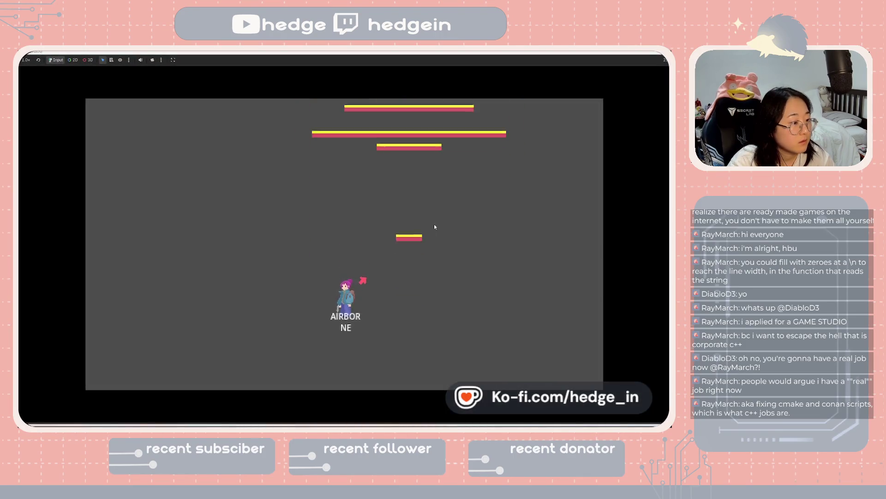
left_click(398, 156)
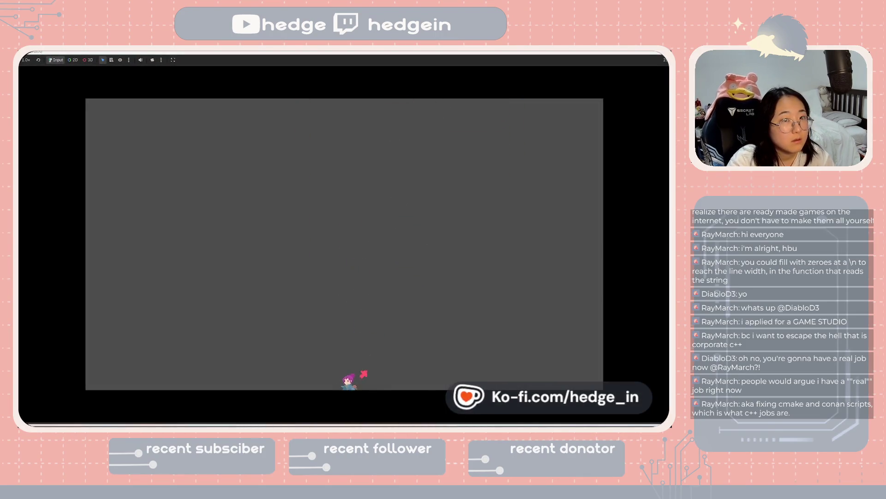
key("F8")
left_click_drag(511, 113, 259, 99)
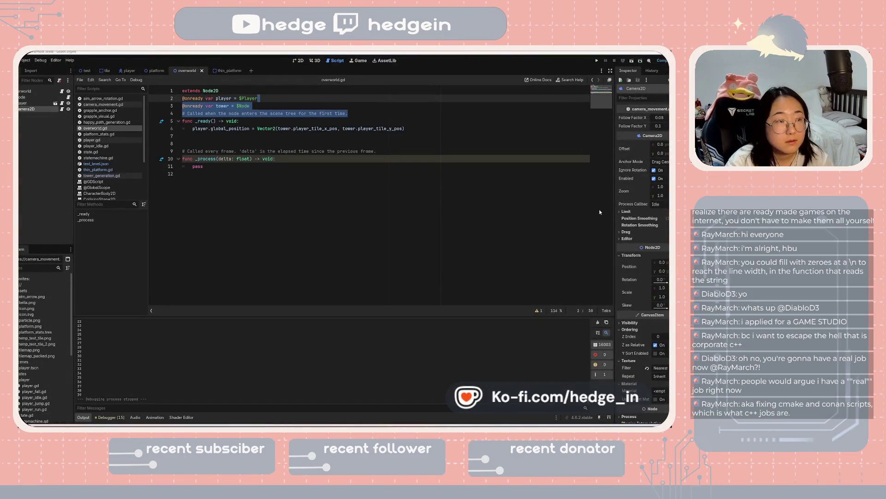
left_click(586, 144)
key("ctrl+v")
key("ctrl+z")
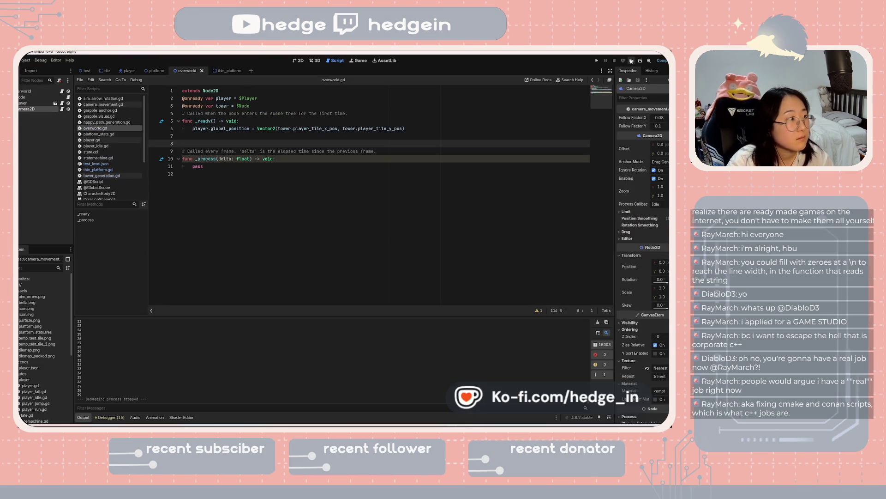
Playtest again grappling up the platforms, then open player.gd at its grapple spring functions
left_click(632, 60)
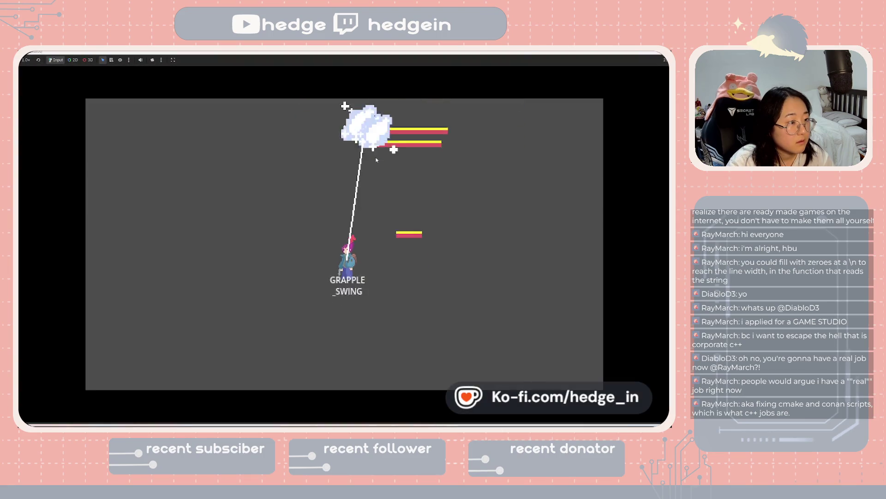
left_click(377, 181)
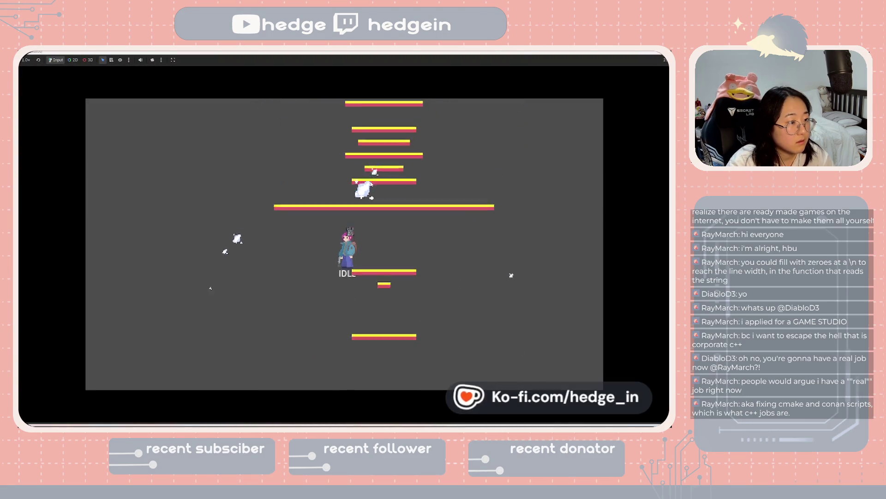
key("F8")
left_click(203, 158, "ctrl")
left_click(85, 71)
left_click(131, 71)
scroll(179, 190, "up", 4)
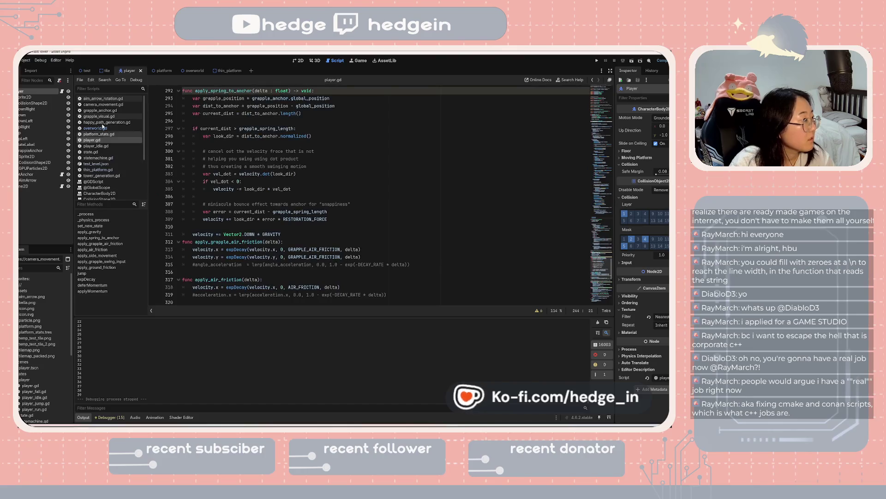
Change the GRAPPLE_SPEED constant from 500 in player.gd, save, and briefly test-run the game
scroll(220, 157, "up", 20)
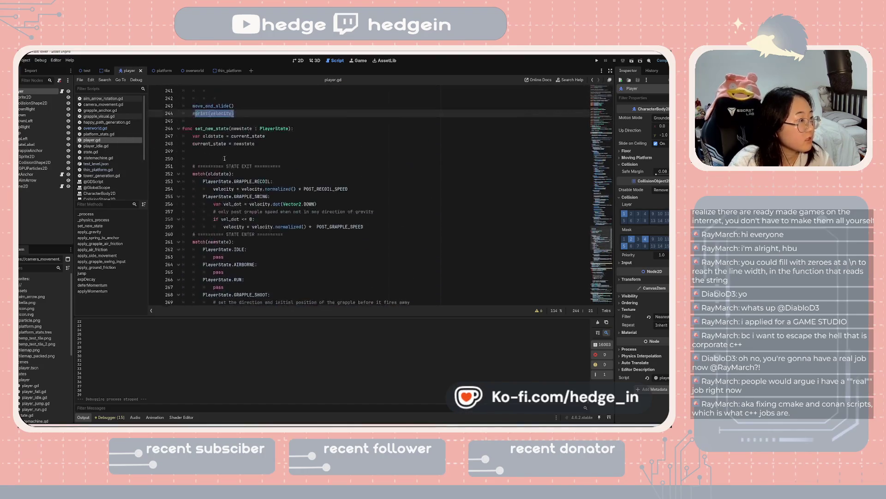
scroll(220, 157, "up", 20)
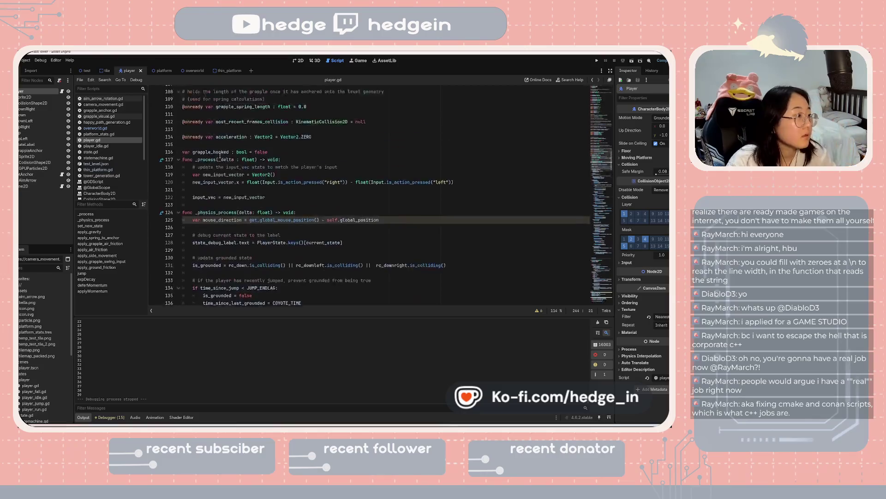
scroll(249, 173, "up", 5)
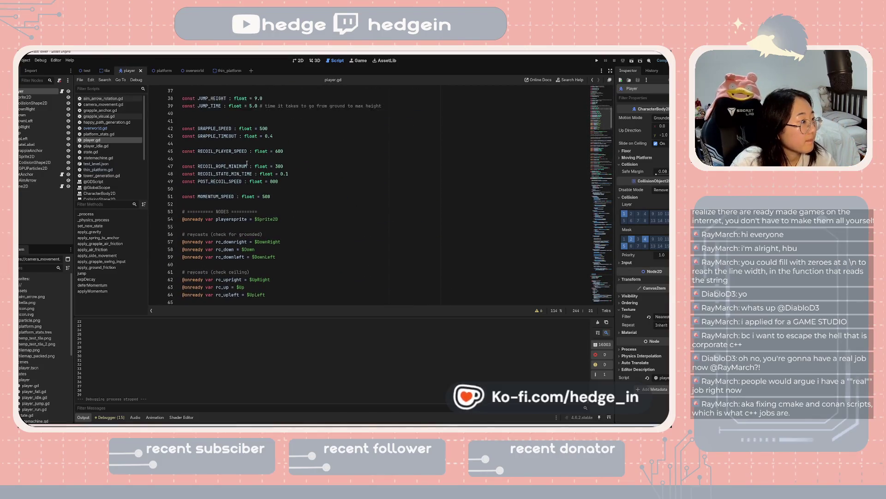
left_click(260, 151)
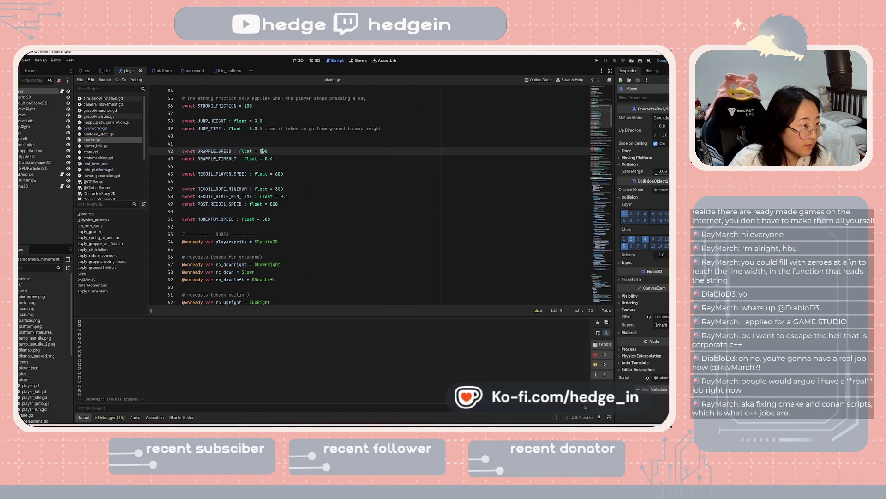
key("ctrl+s")
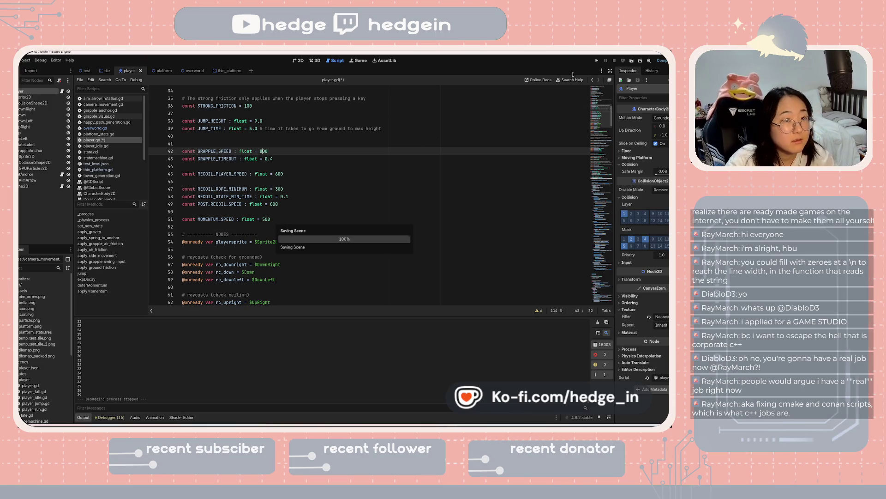
left_click(624, 64)
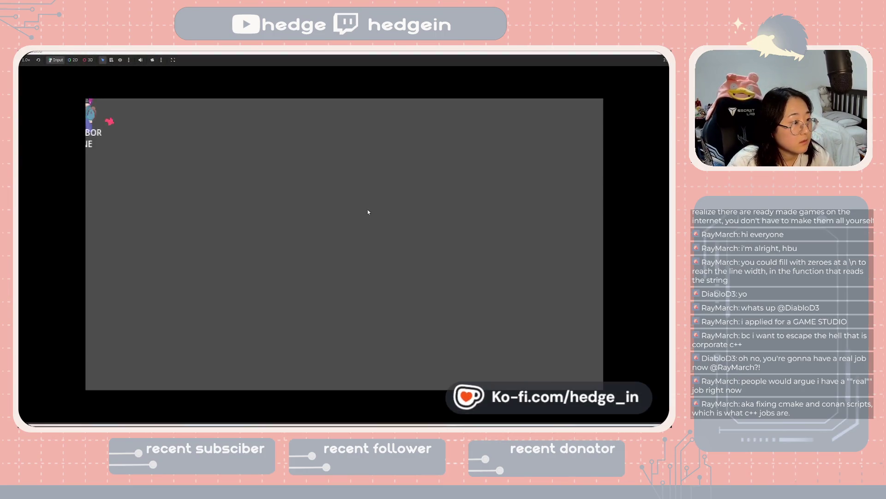
key("F8")
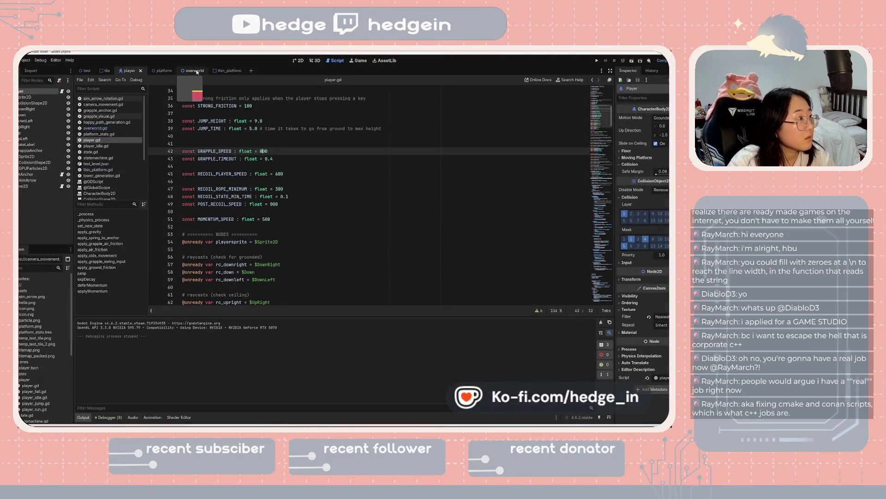
Launch the game from the overworld scene, grapple repeatedly up the platform tower, then stop it
left_click(195, 70)
left_click(632, 61)
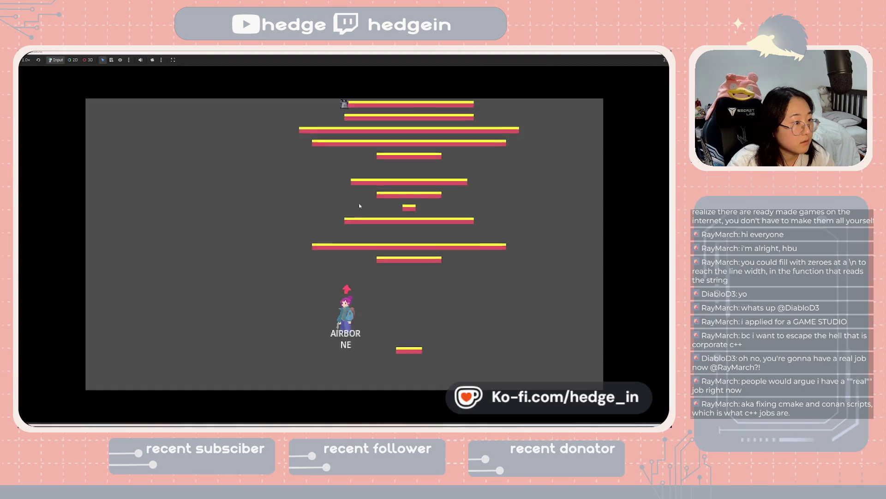
left_click(401, 157)
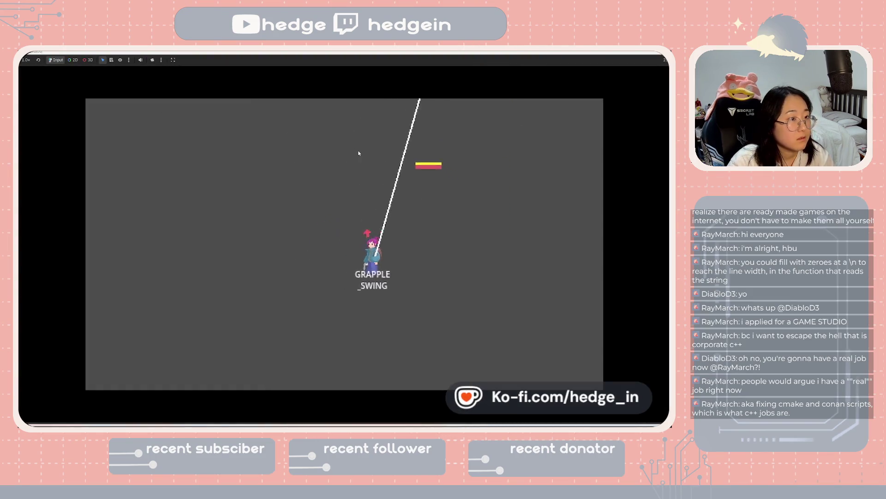
left_click(338, 173)
left_click(339, 171)
left_click(356, 138)
left_click(344, 136)
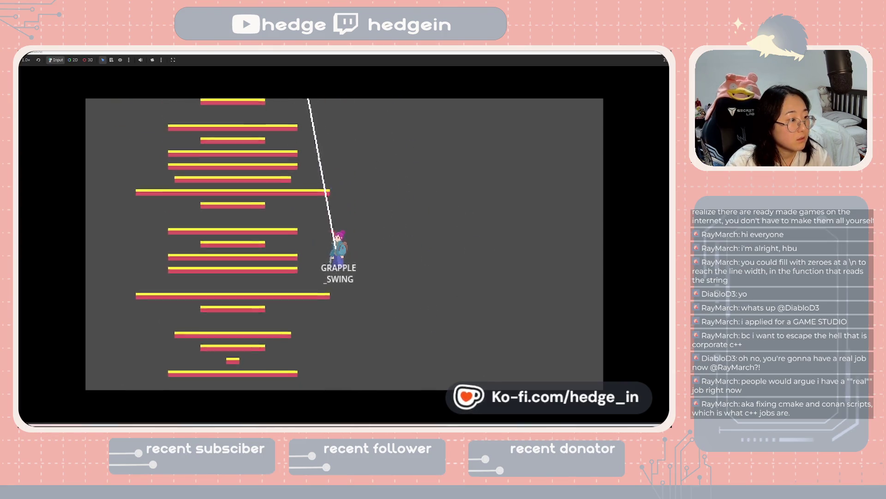
left_click(316, 153)
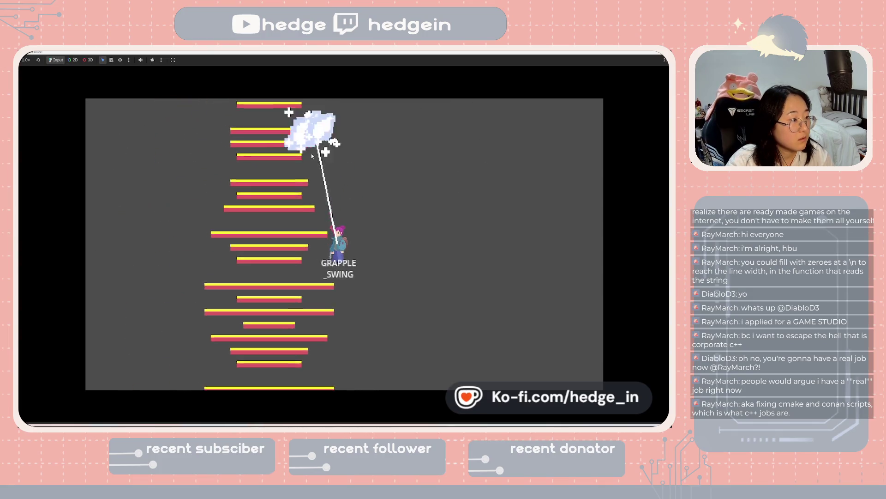
left_click(344, 146)
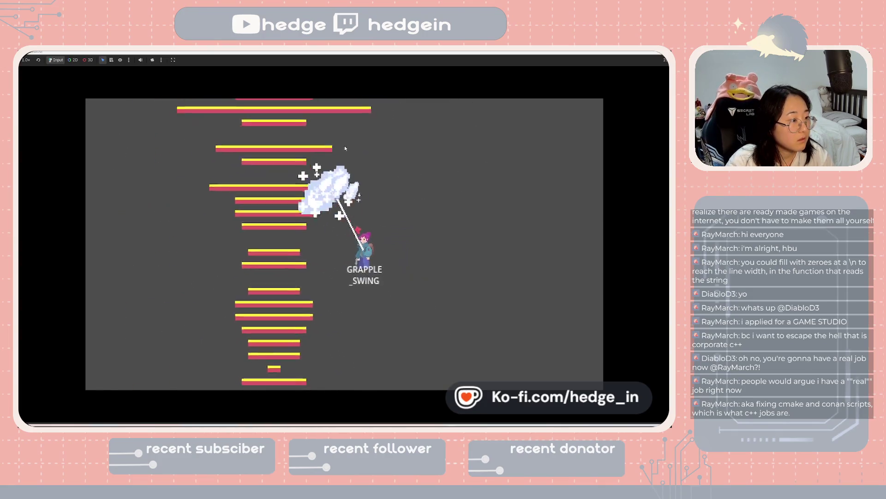
left_click(339, 147)
left_click(315, 133)
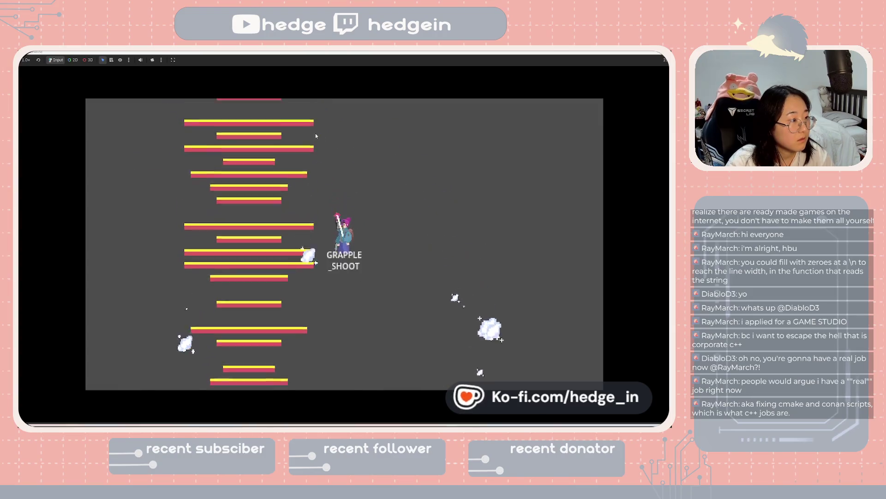
left_click(318, 151)
left_click(314, 141)
left_click(344, 155)
left_click(343, 152)
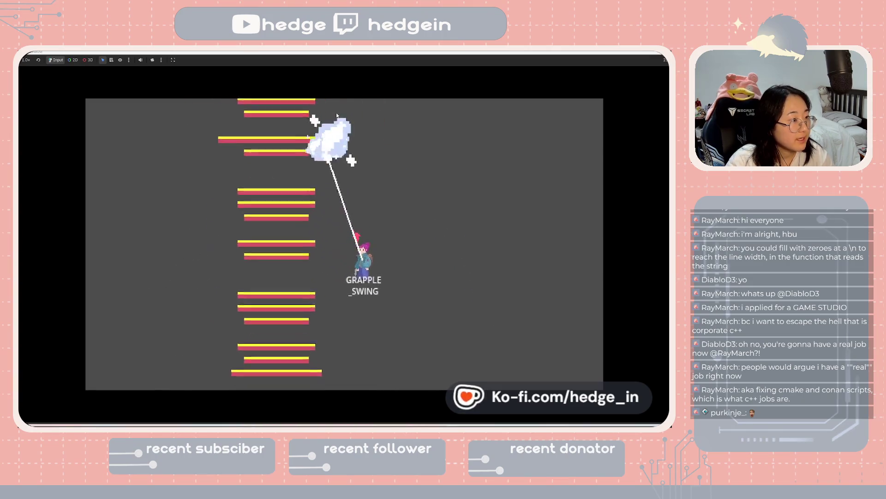
left_click(331, 140)
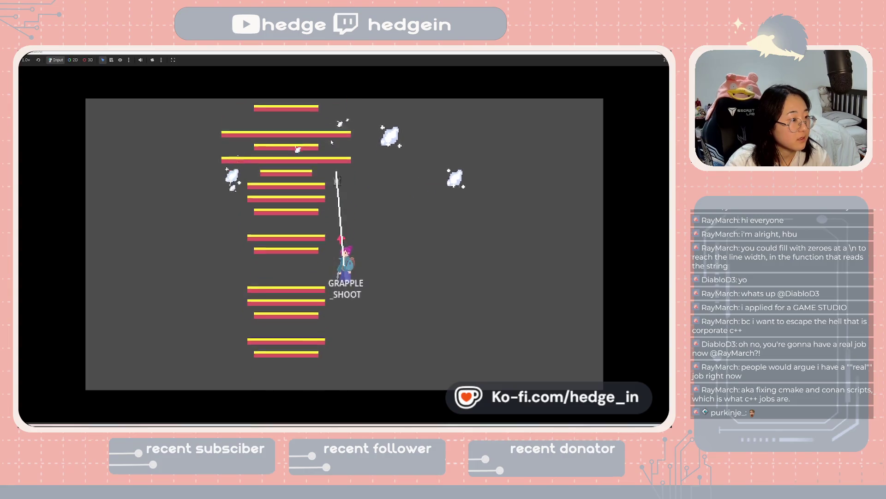
left_click(336, 140)
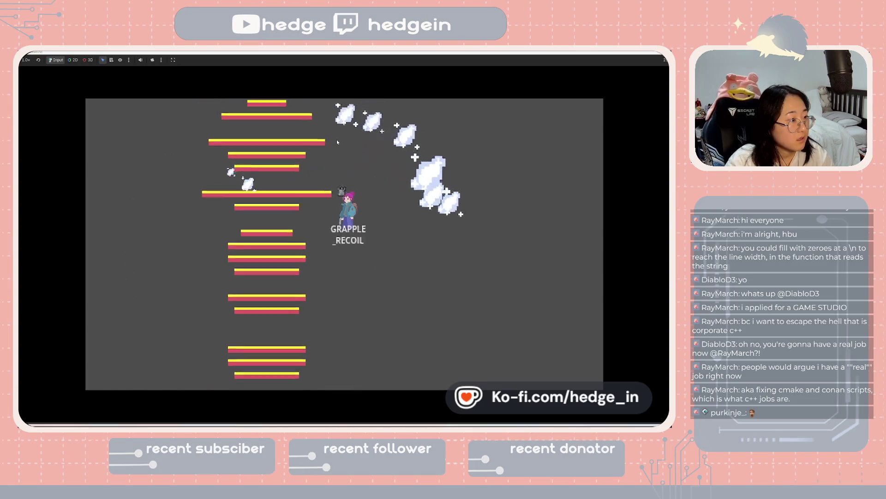
left_click(306, 145)
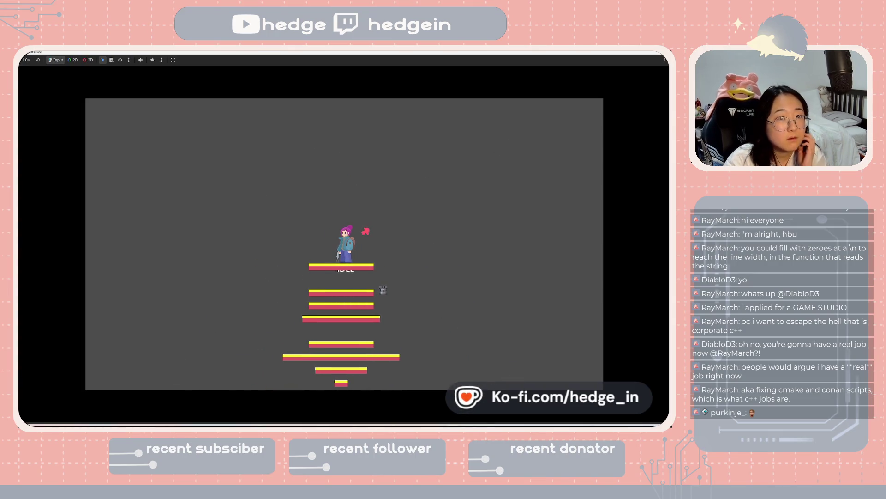
key("F8")
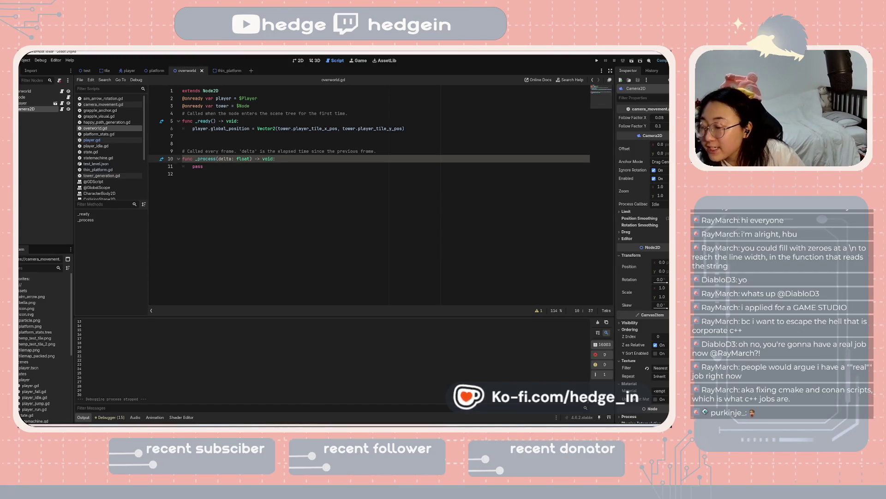
Scroll through thin_platform.gd to review its code around line 38
left_click(236, 165)
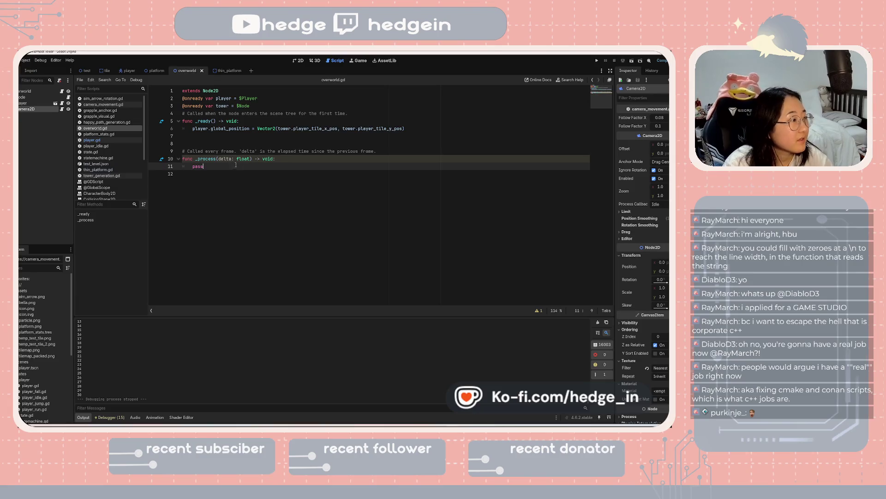
left_click(222, 72)
scroll(234, 183, "down", 4)
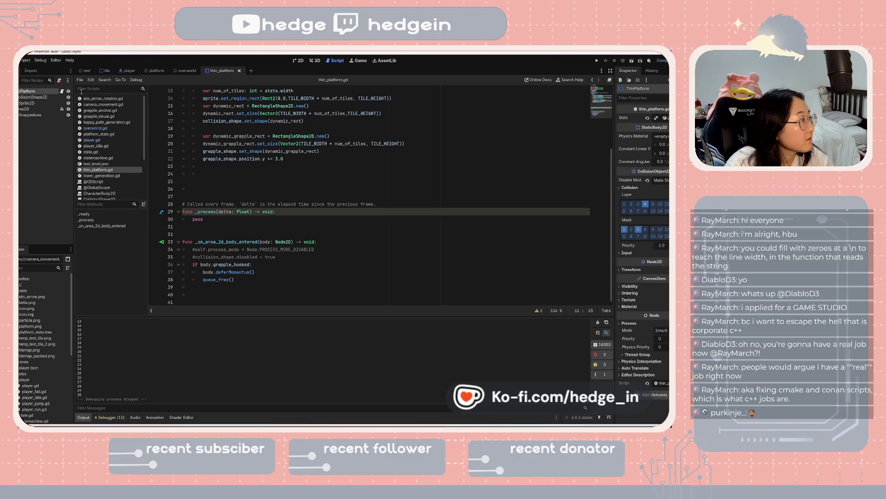
left_click(289, 280)
scroll(265, 272, "up", 4)
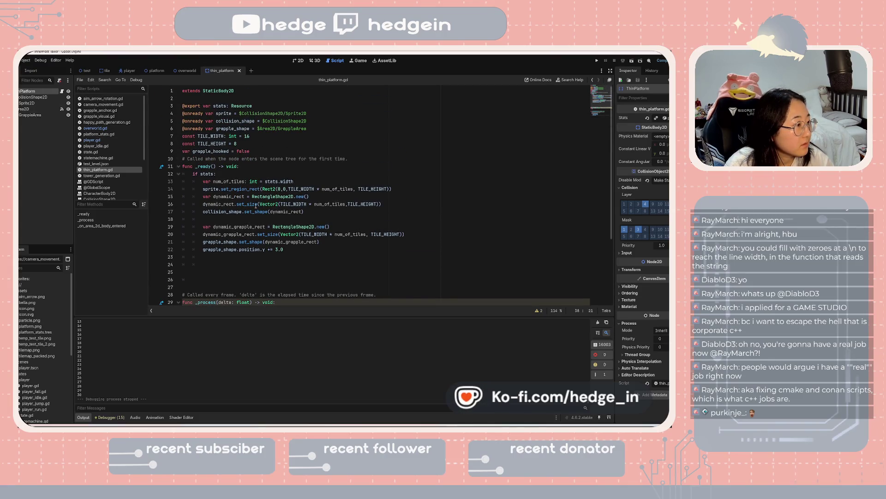
Show tower_generation.gd at the code that instantiates and positions thin platforms
left_click(199, 69)
left_click(114, 175)
scroll(337, 229, "down", 9)
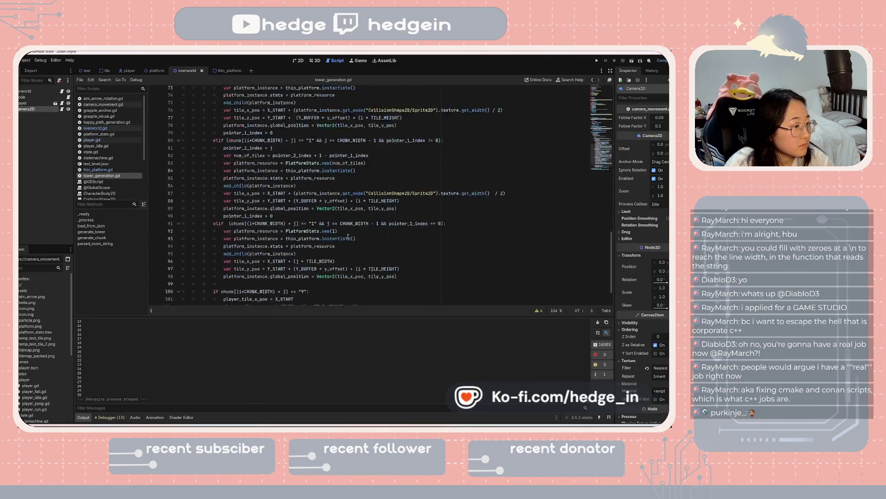
scroll(346, 256, "up", 9)
scroll(315, 197, "down", 3)
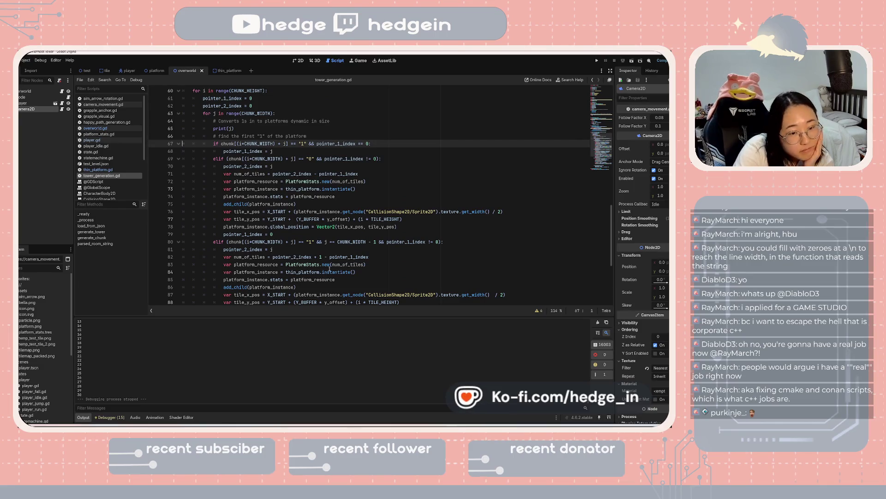
scroll(337, 261, "down", 6)
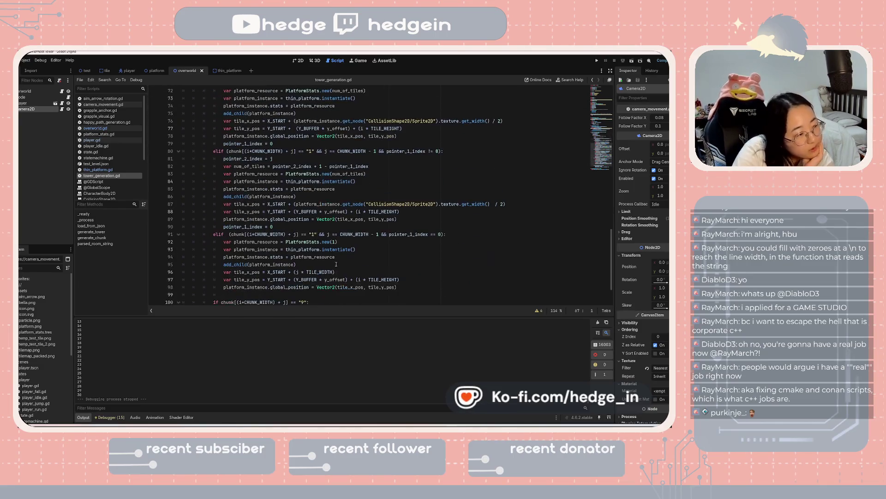
scroll(336, 263, "up", 15)
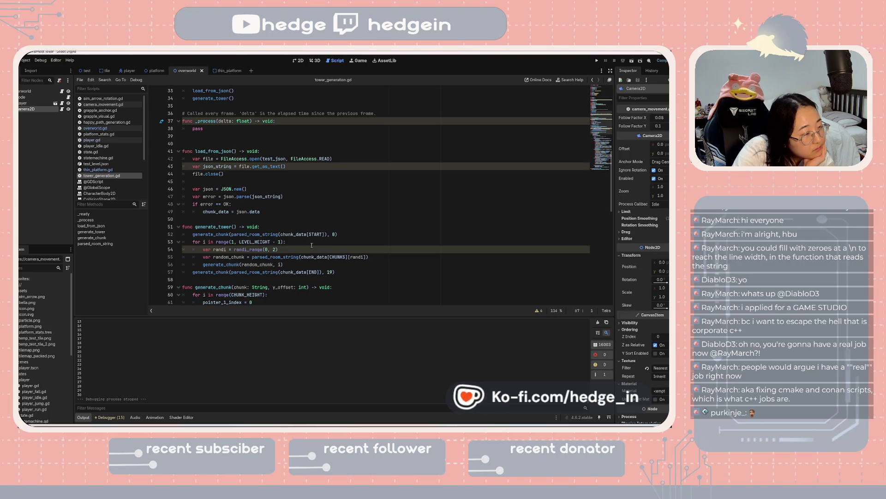
scroll(311, 245, "down", 12)
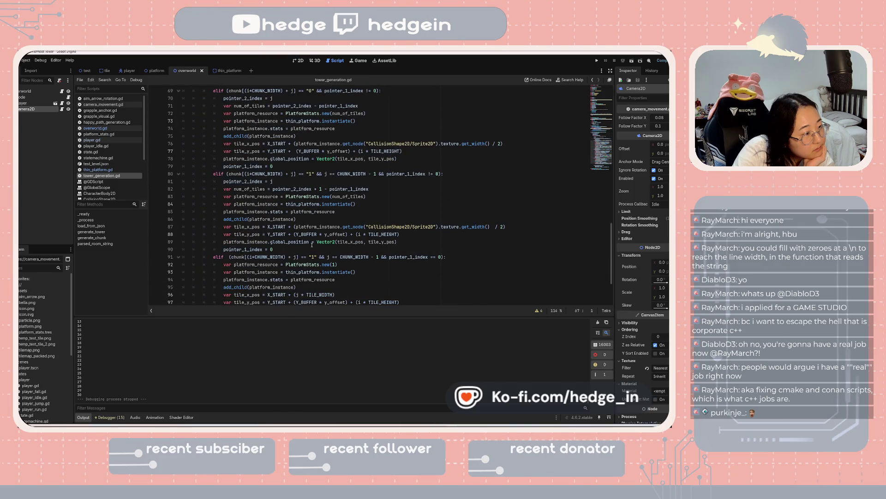
scroll(312, 245, "down", 3)
scroll(312, 245, "up", 20)
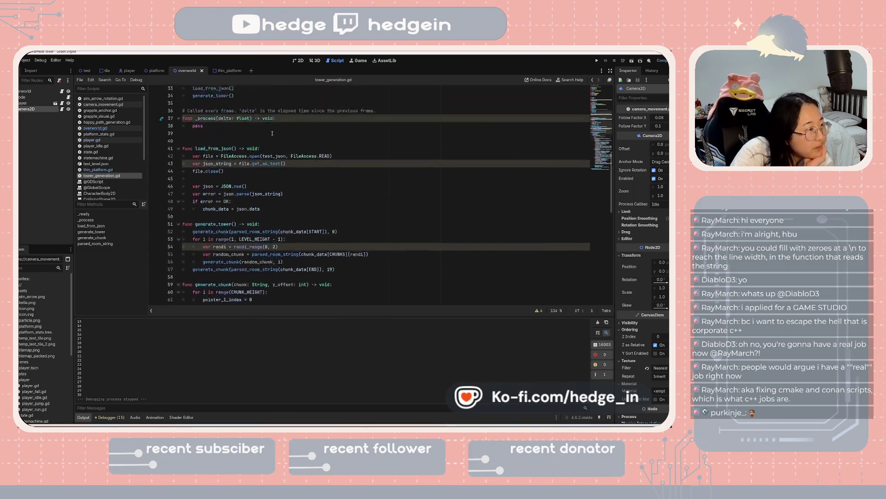
left_click(238, 167)
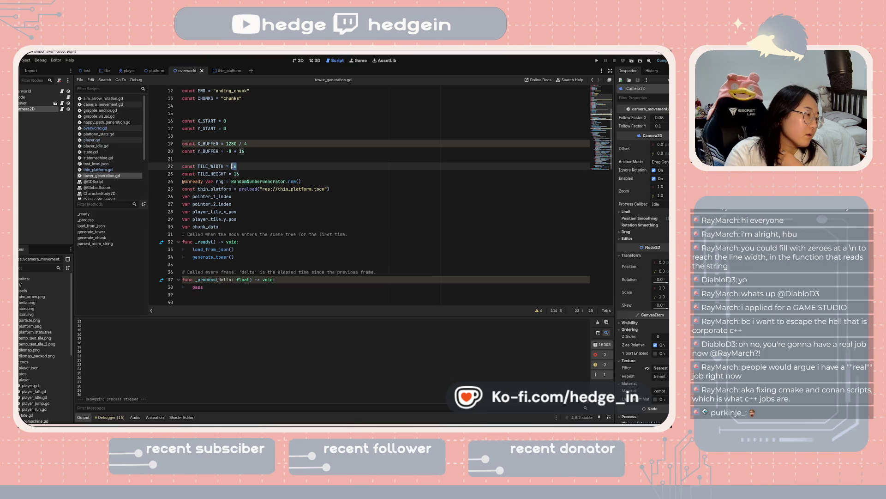
double_click(237, 174)
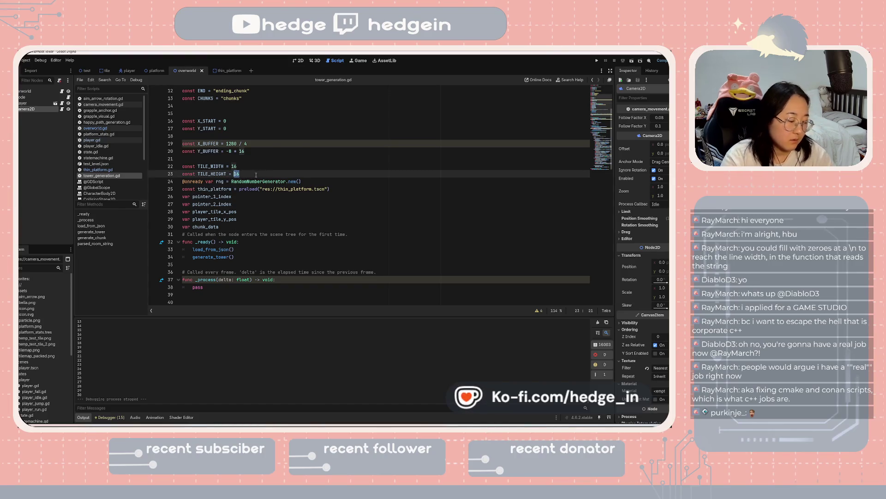
Run the project and grapple from cloud to cloud up the tower until landing on a platform
left_click(632, 61)
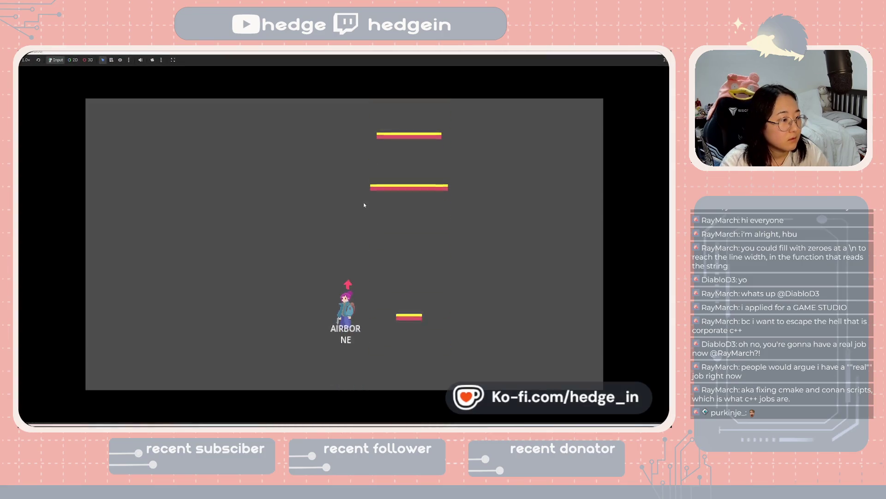
left_click(382, 181)
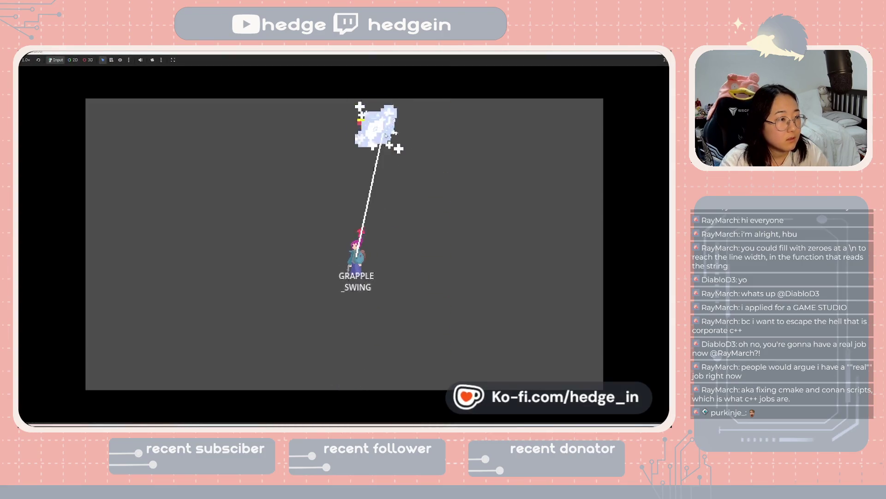
left_click(351, 157)
left_click(338, 174)
left_click(339, 150)
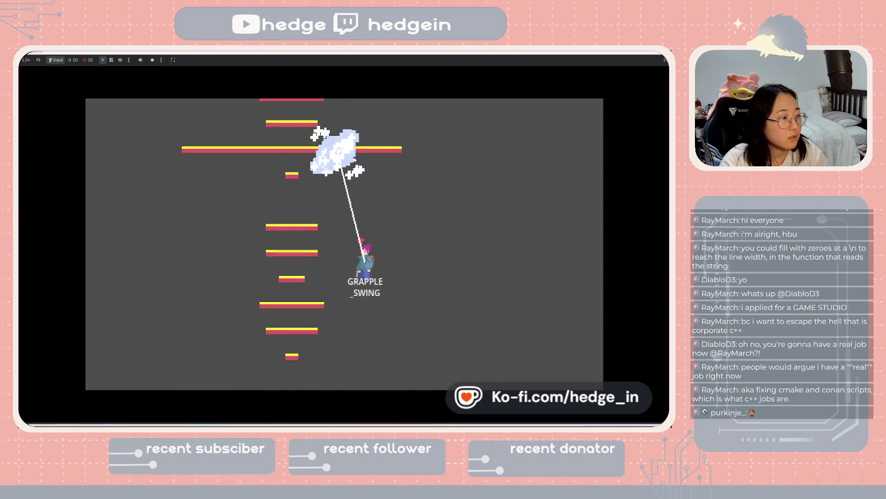
left_click(355, 154)
left_click(326, 135)
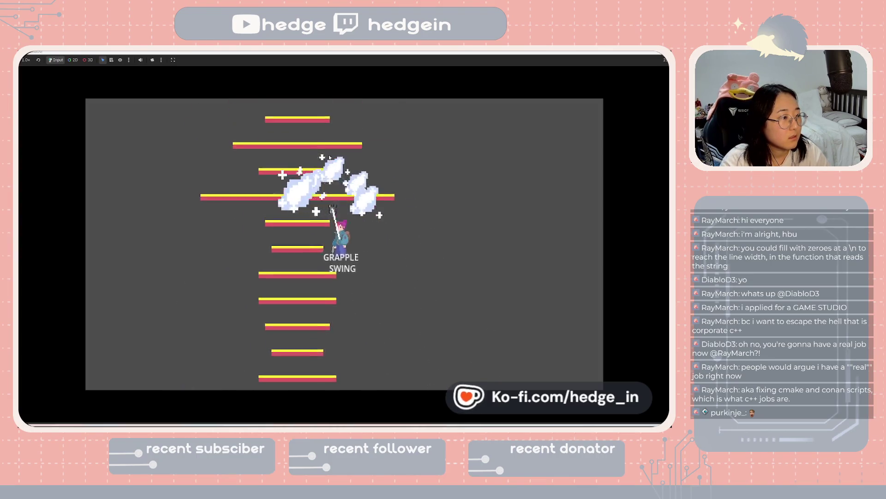
left_click(365, 127)
left_click(360, 174)
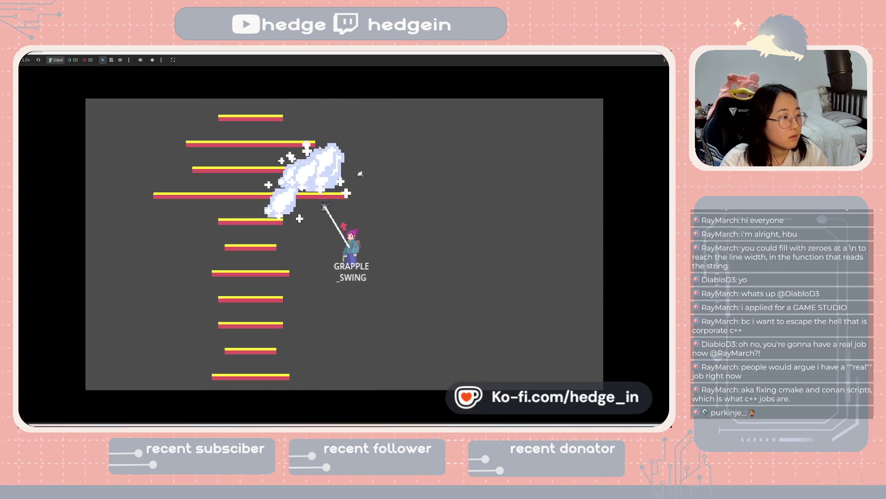
left_click(318, 118)
left_click(322, 123)
left_click(331, 137)
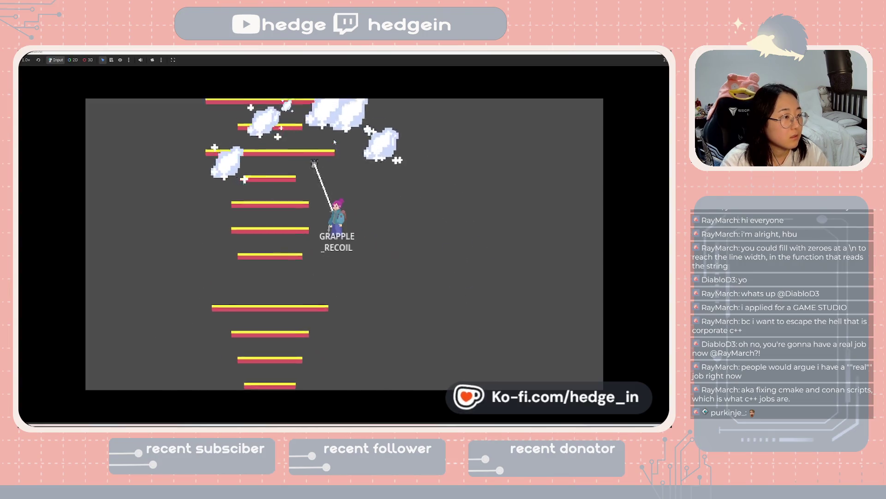
left_click(339, 138)
left_click(347, 128)
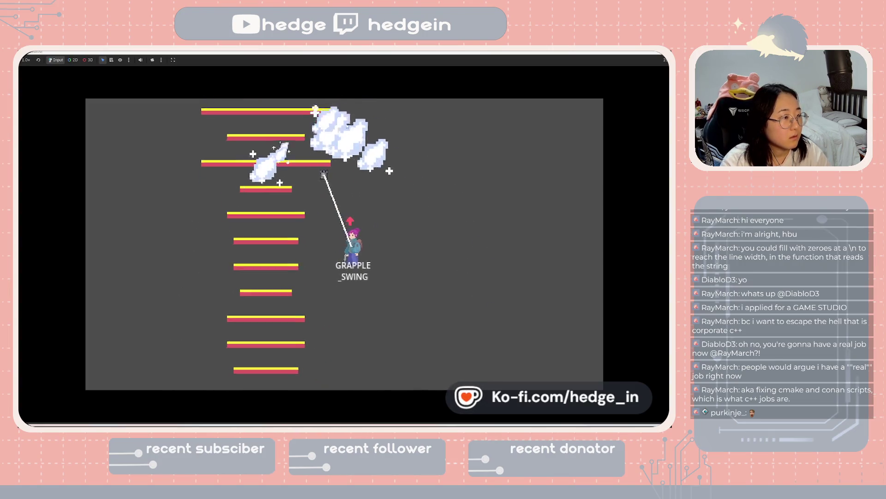
left_click(352, 142)
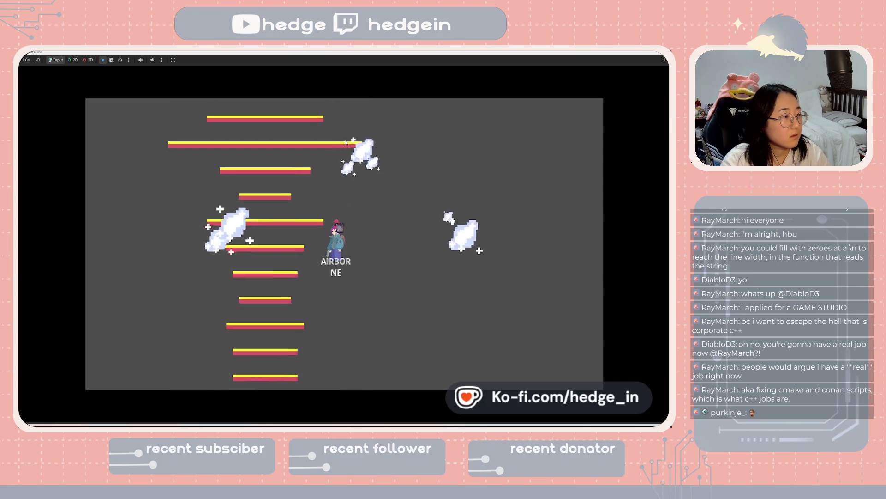
left_click(346, 143)
left_click(324, 143)
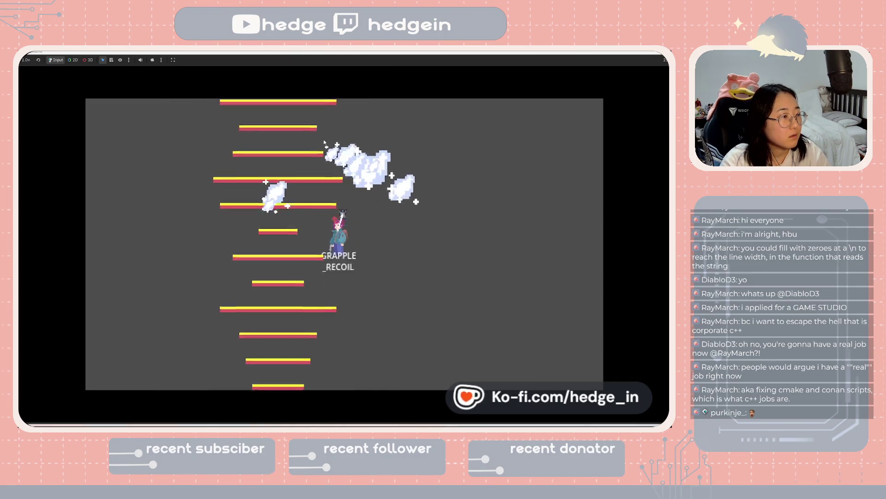
left_click(325, 126)
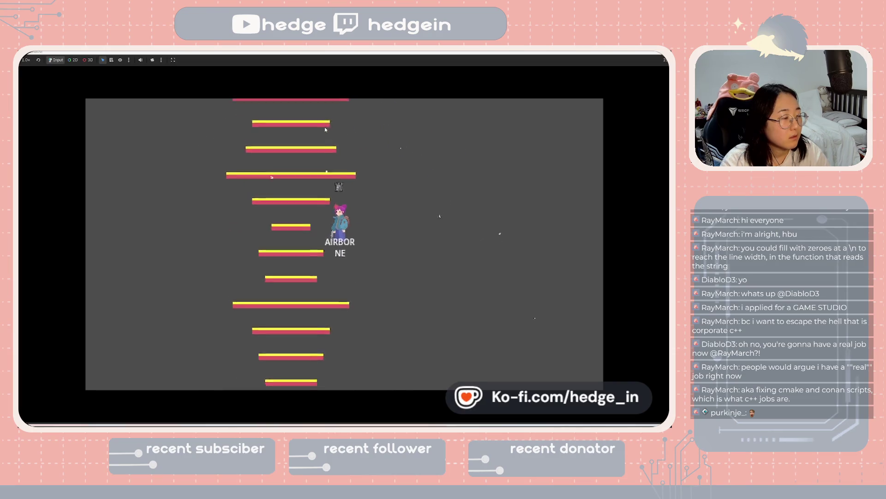
left_click(325, 129)
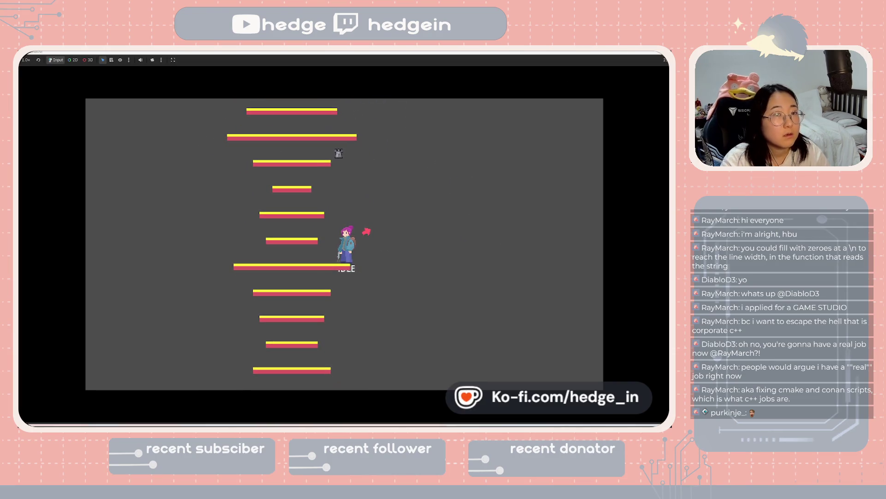